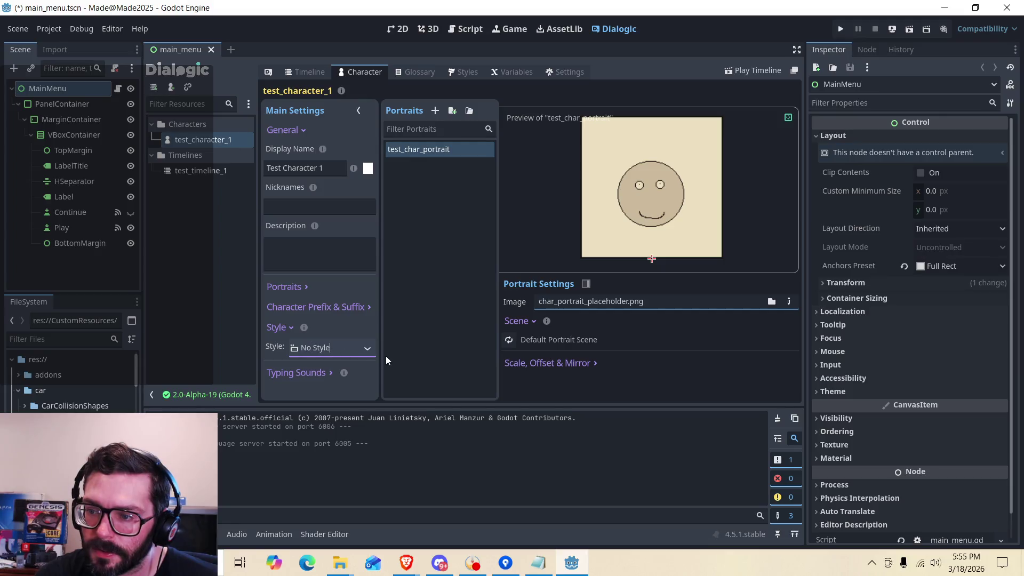
Keep the character's style as No Style and fold the style settings.
left_click(318, 368)
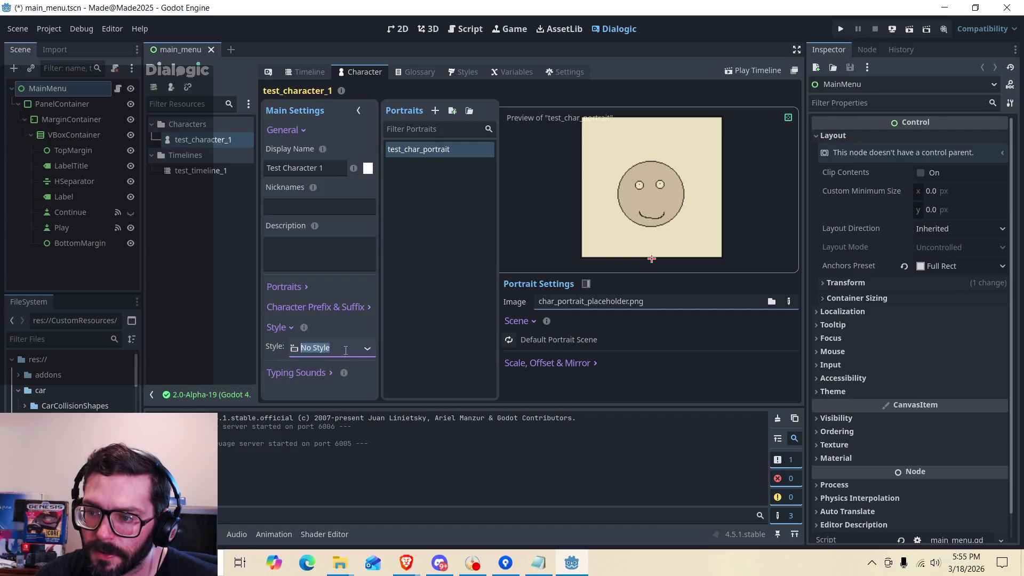
left_click(294, 327)
mouse_move(305, 328)
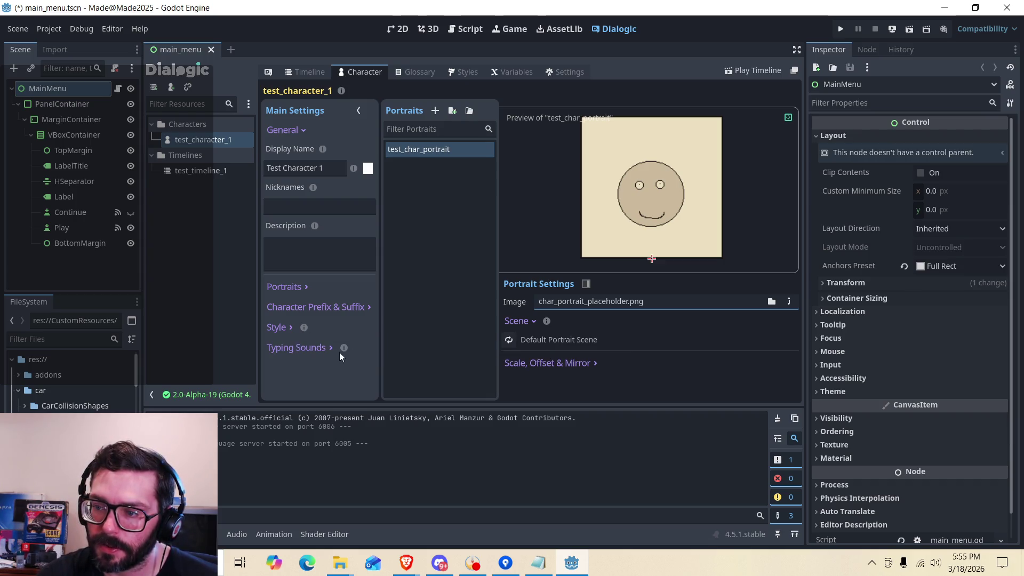
Add a typing sound mood, then delete Mood 1 and fold the typing sounds section.
left_click(332, 349)
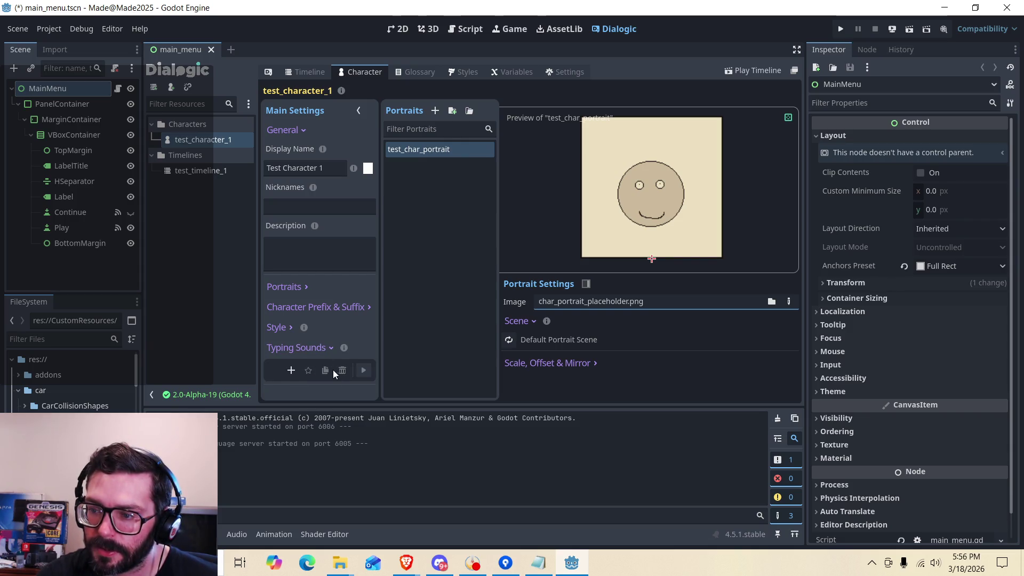
left_click(293, 371)
scroll(318, 356, "down", 3)
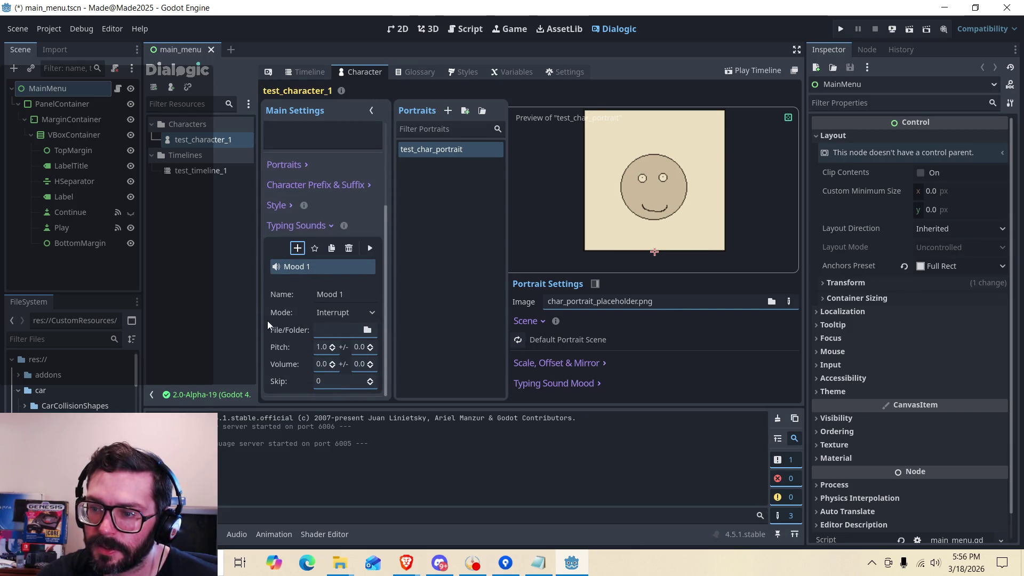
scroll(304, 328, "up", 1)
scroll(301, 331, "down", 1)
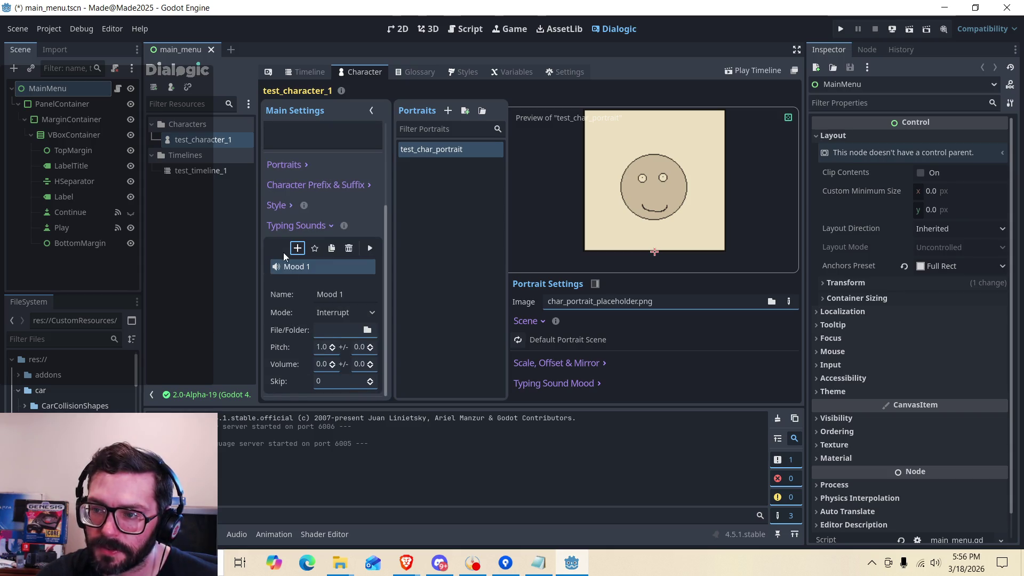
left_click(304, 269)
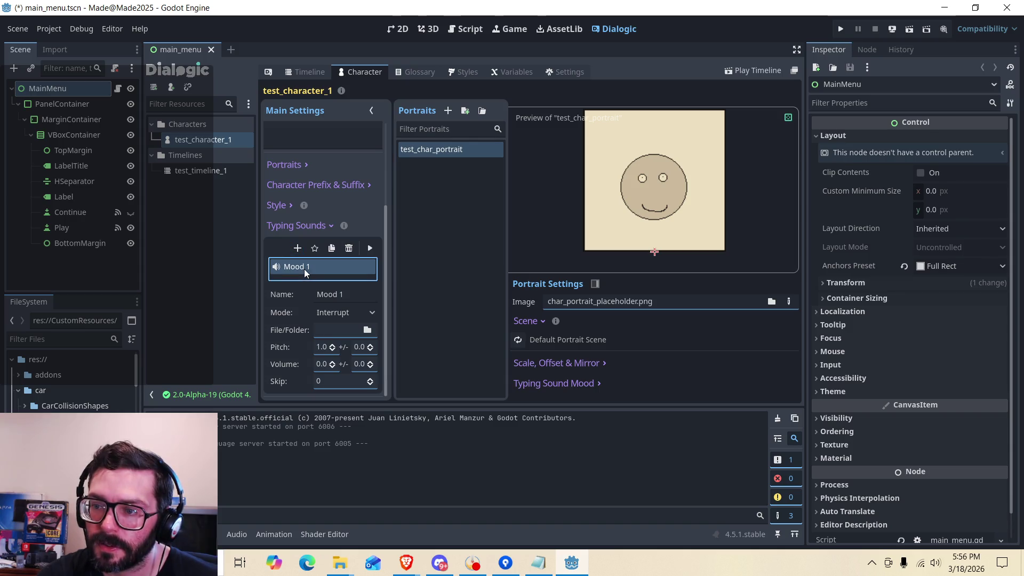
left_click(349, 248)
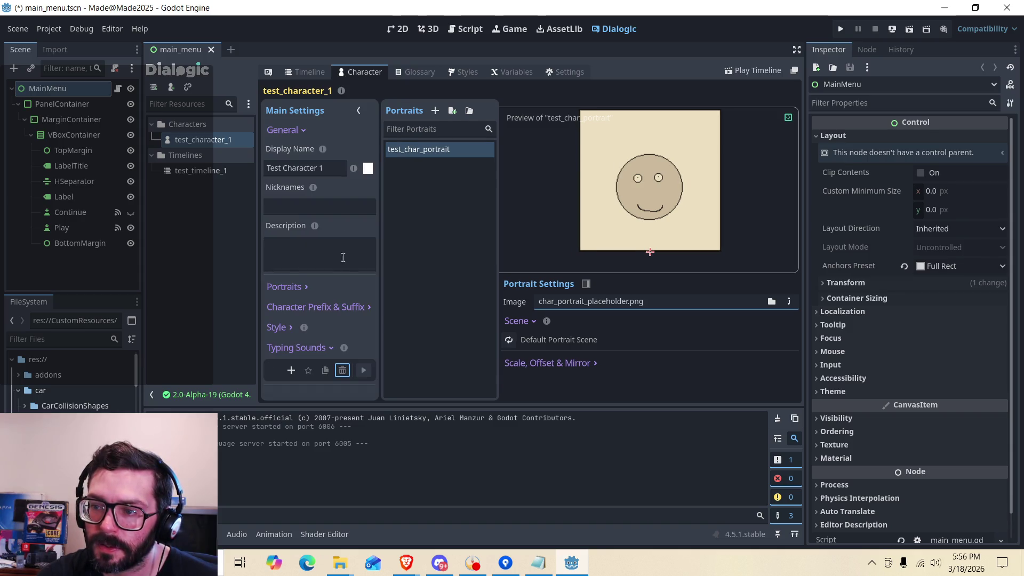
left_click(332, 347)
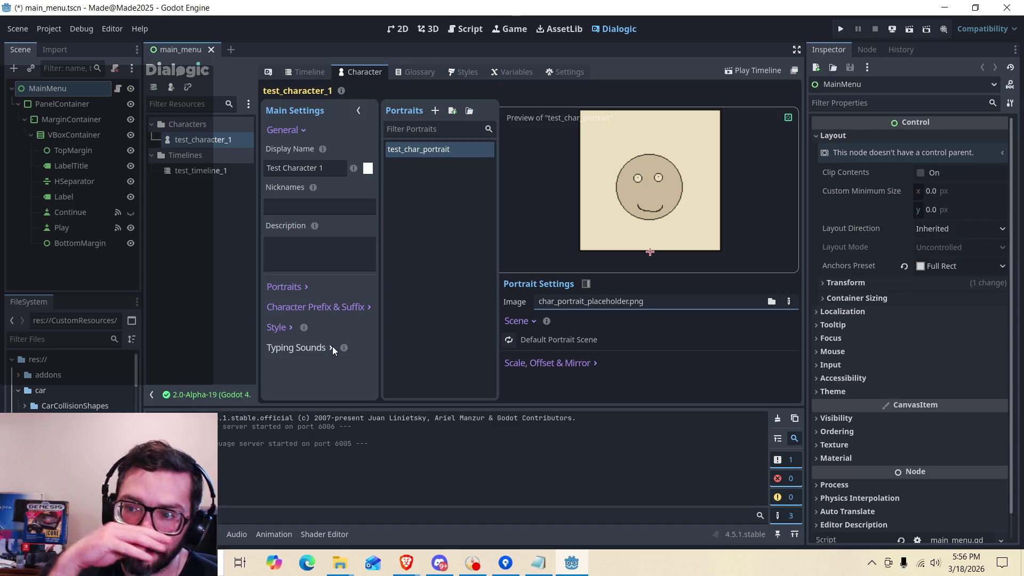
Review the default portrait choices without changing them, then fold the portrait settings.
left_click(304, 286)
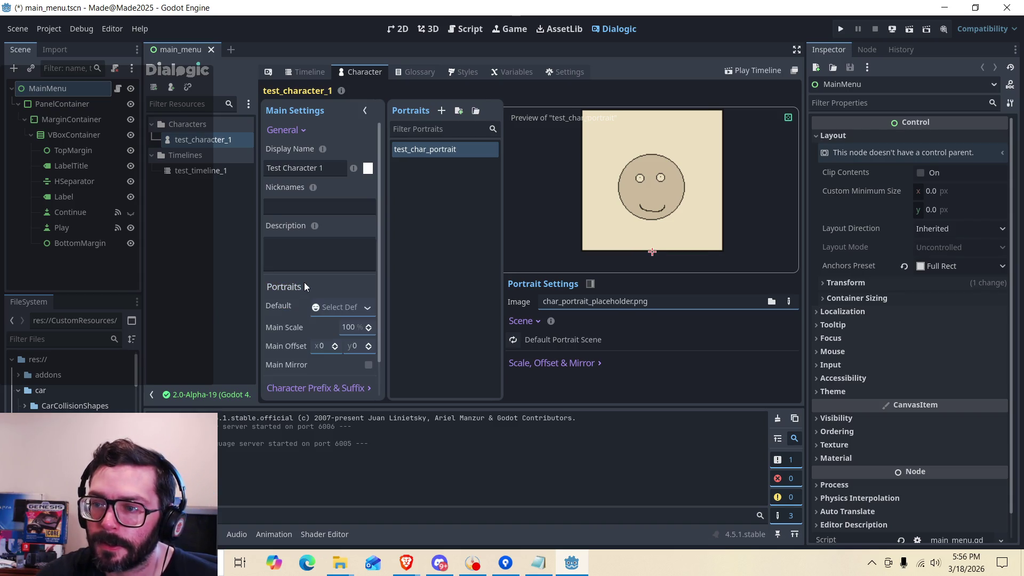
left_click(369, 309)
left_click(279, 307)
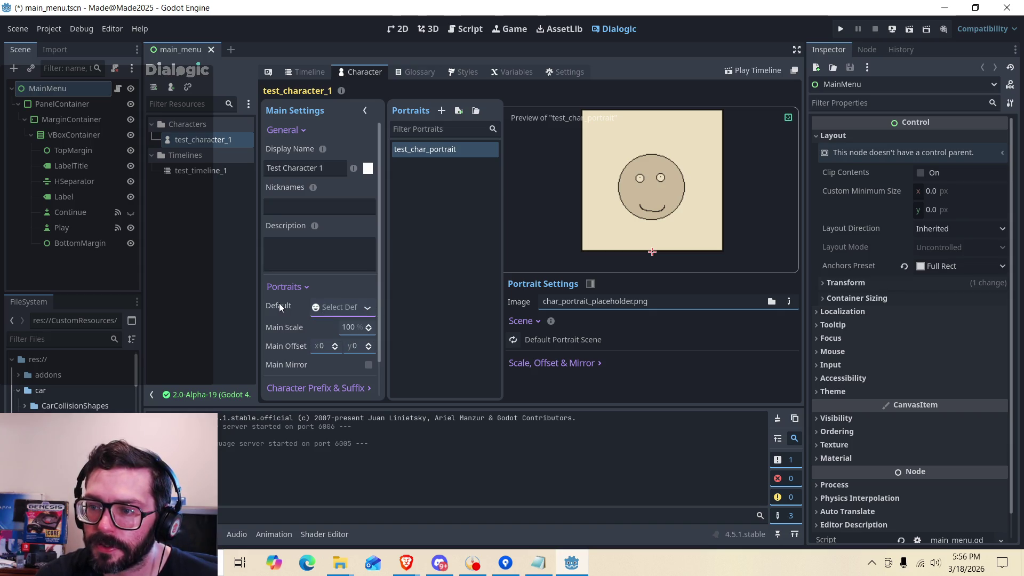
left_click(306, 288)
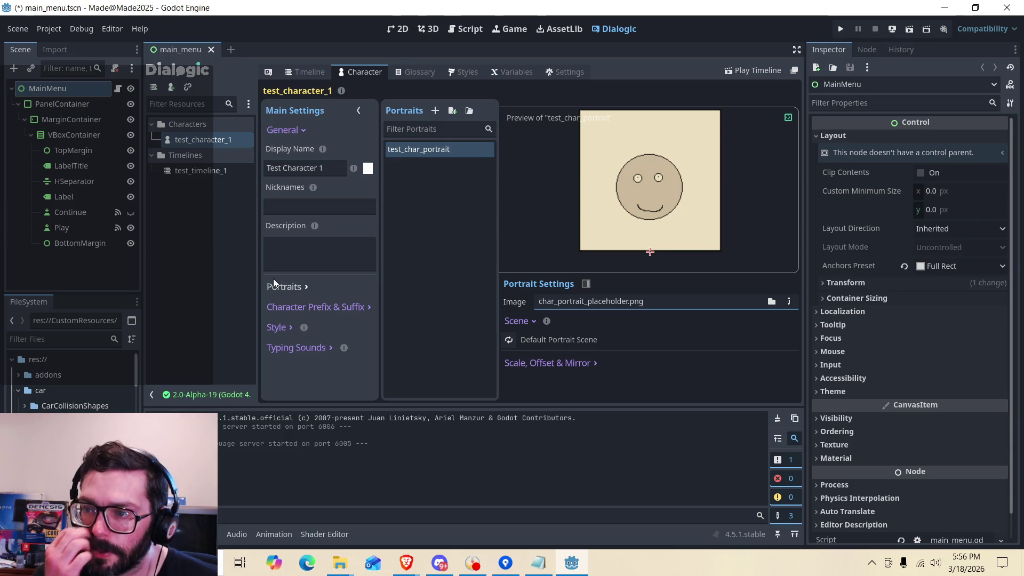
Enter nickname 'test guy' and description 'dis test guy' for test_character_1.
left_click(313, 208)
type("te")
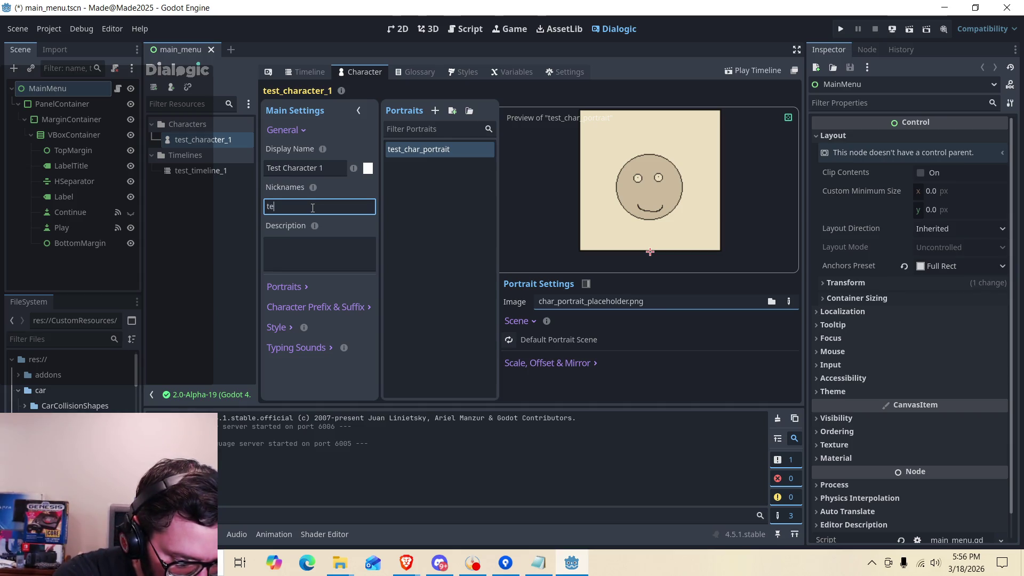
type("st guy")
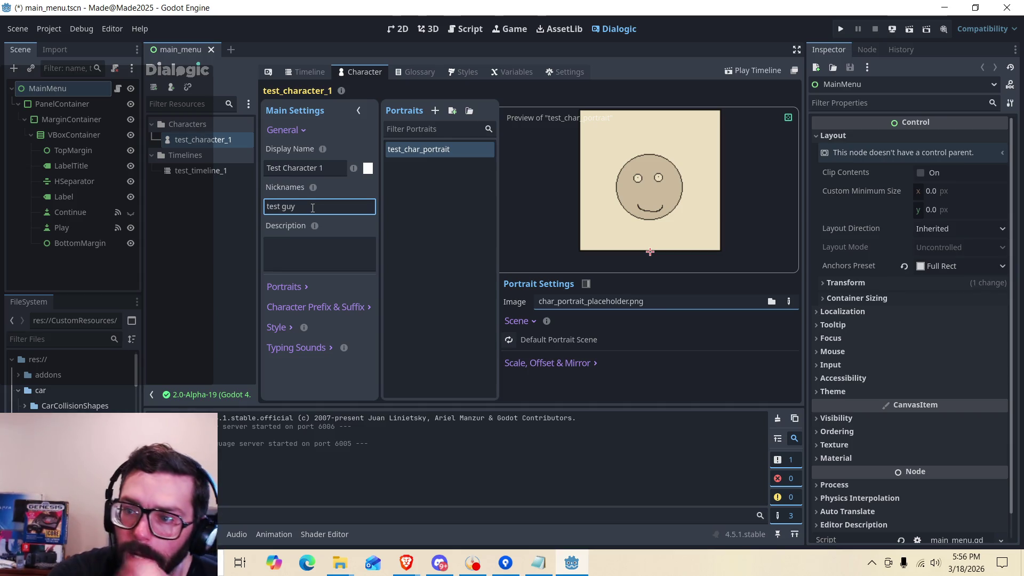
left_click(316, 260)
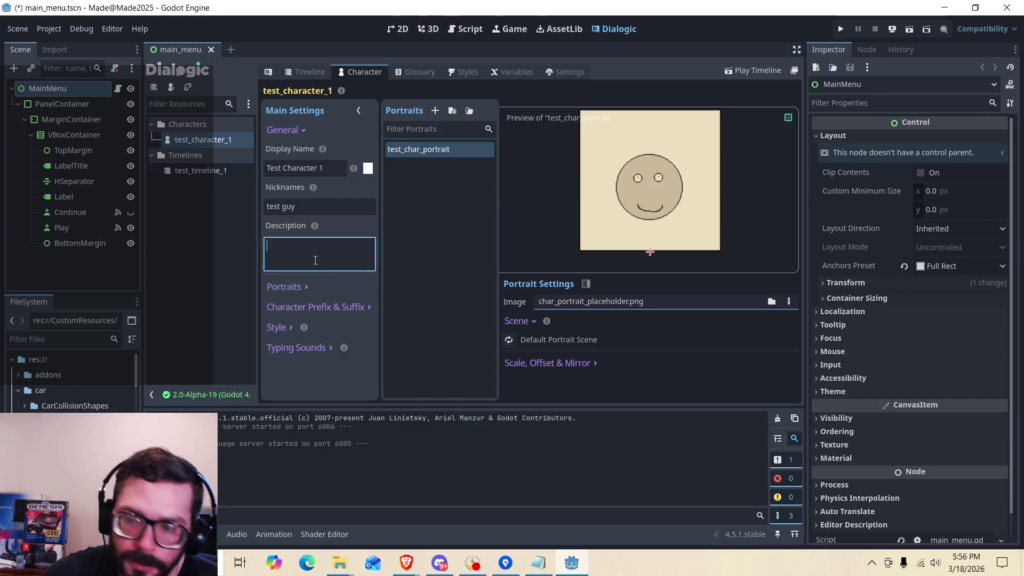
type("d")
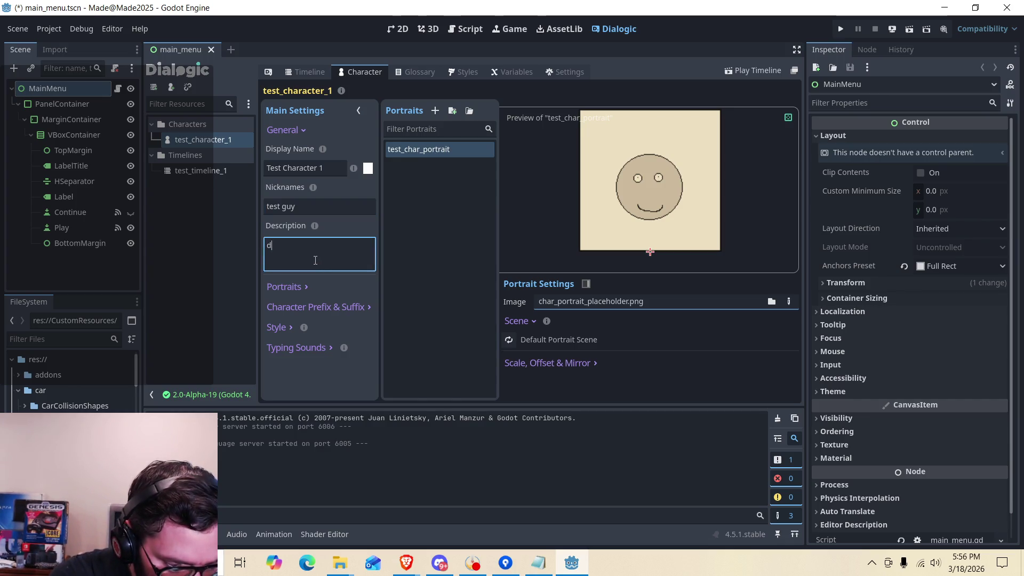
type("is test guy")
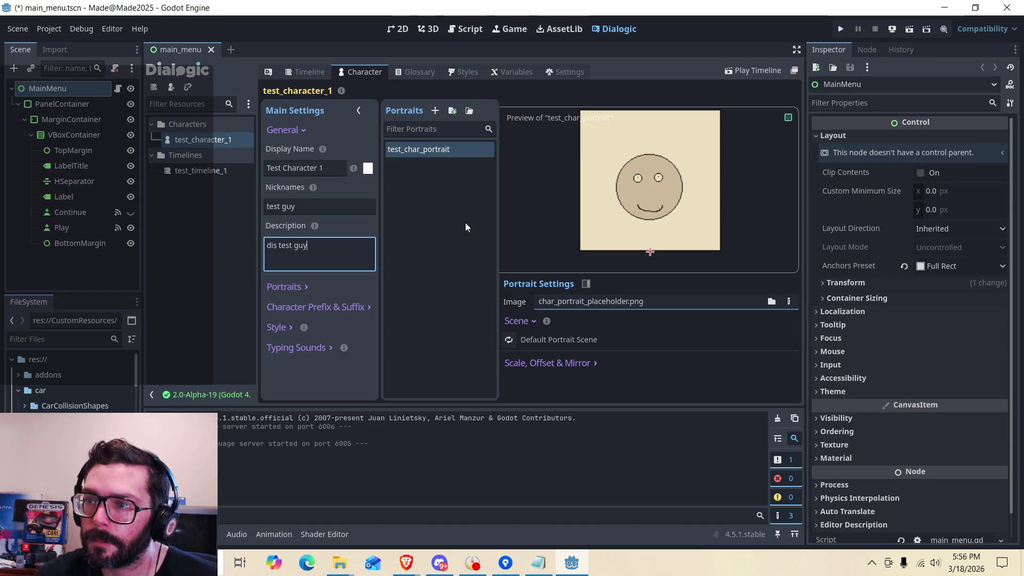
left_click(206, 227)
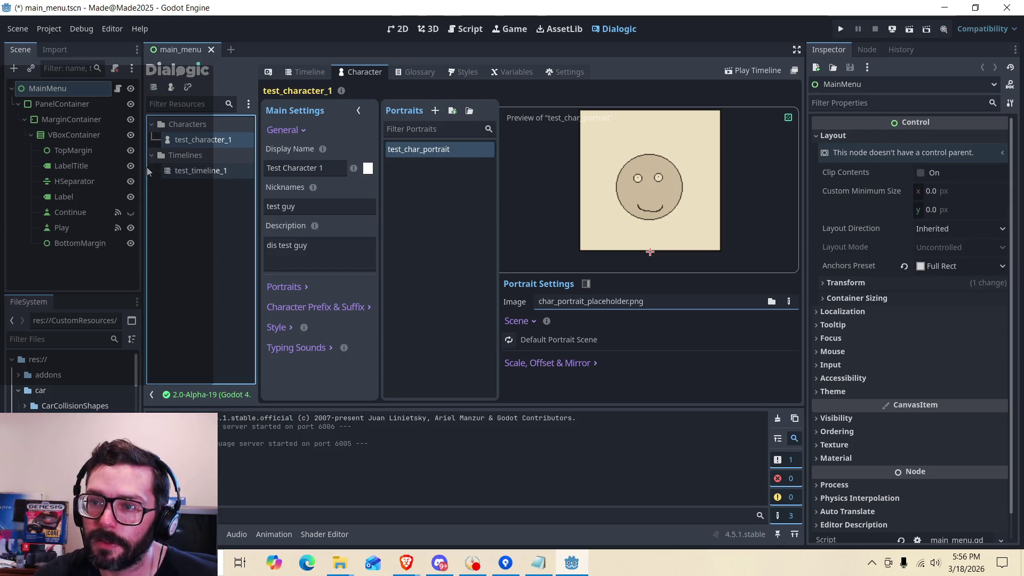
Open test_timeline_1 and add a Join event for test_character_1.
left_click(219, 171)
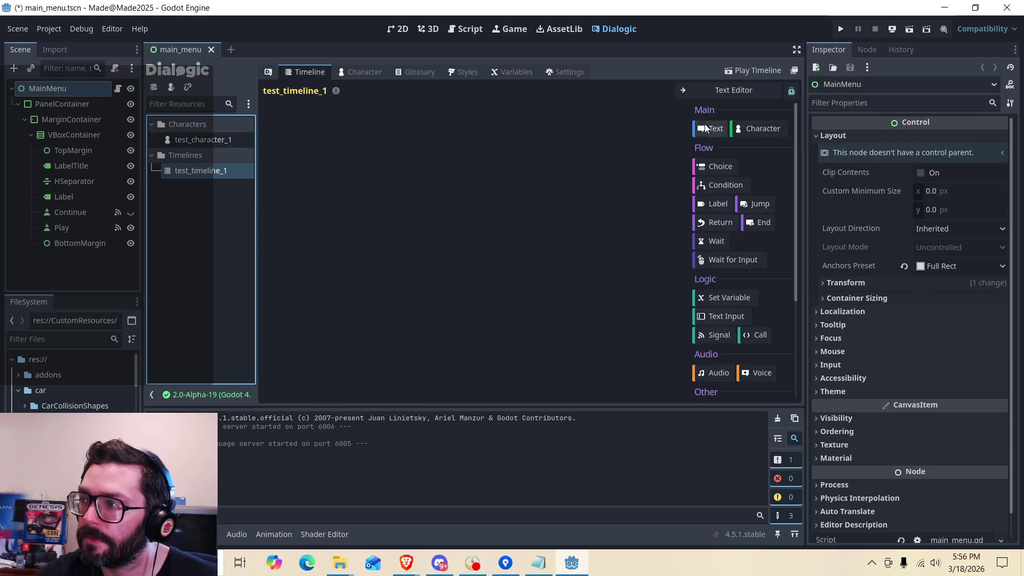
left_click(761, 130)
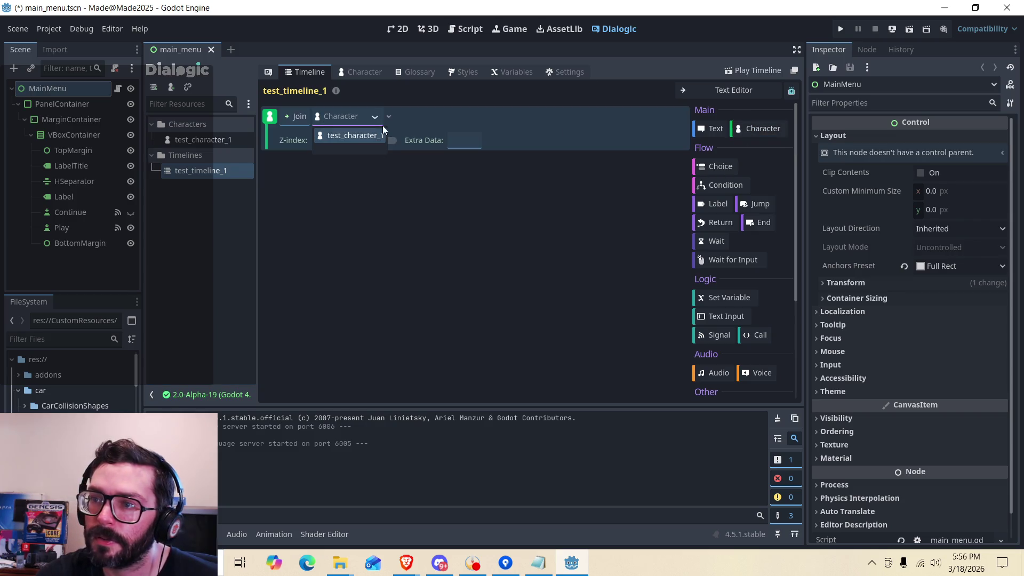
left_click(355, 136)
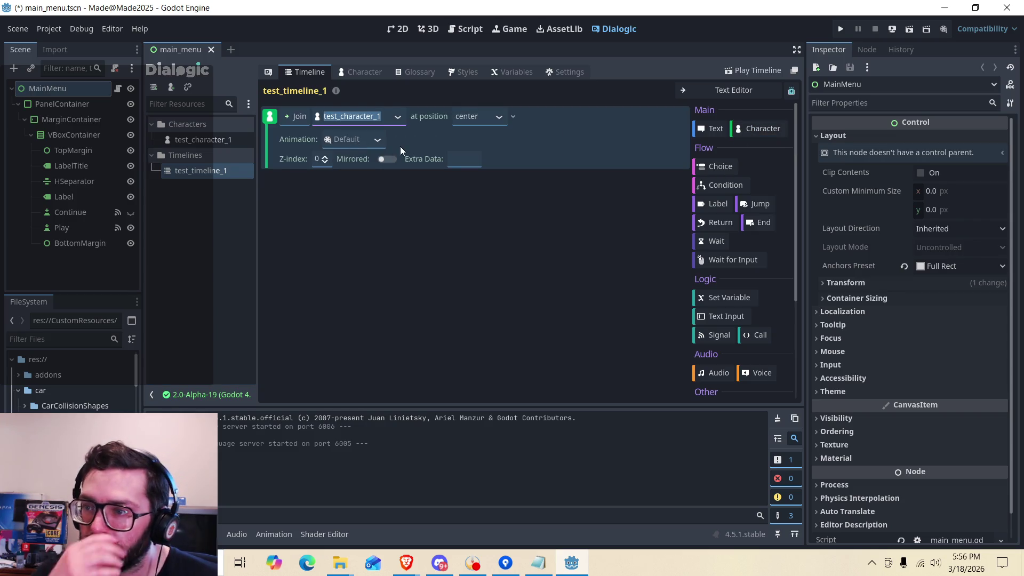
Browse the join animation choices, leaving Default selected for now.
left_click(376, 140)
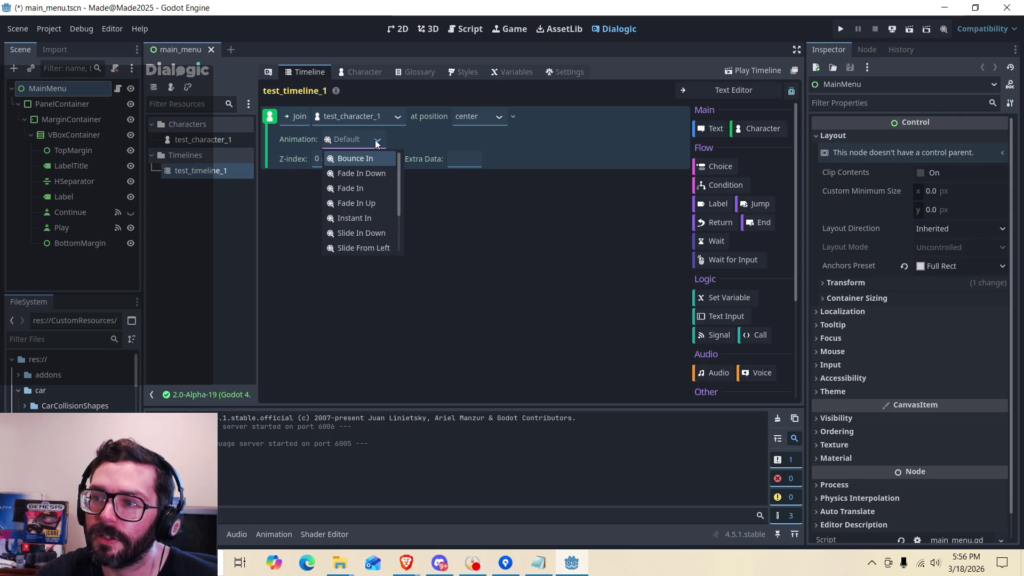
scroll(357, 210, "down", 2)
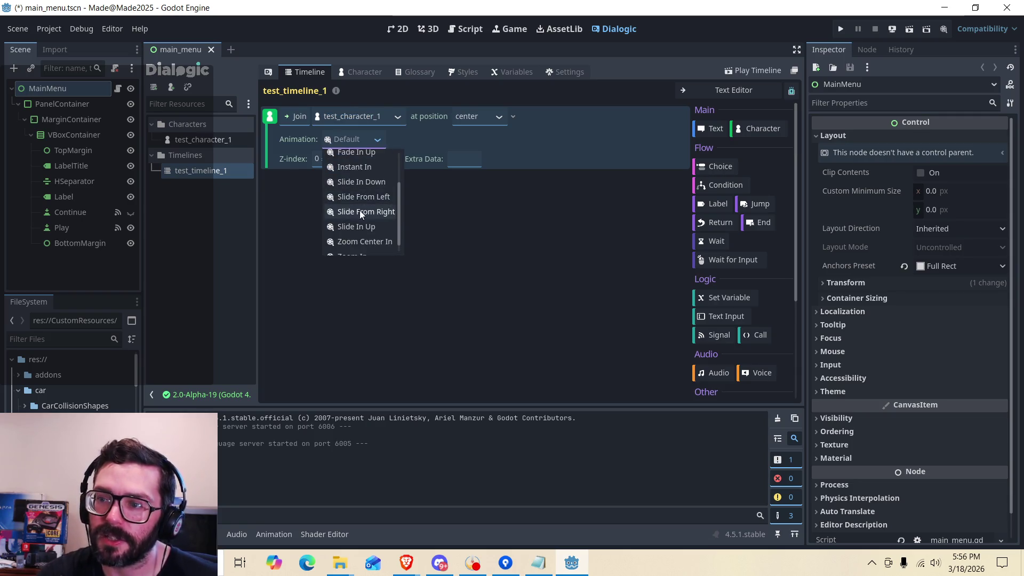
scroll(358, 205, "up", 2)
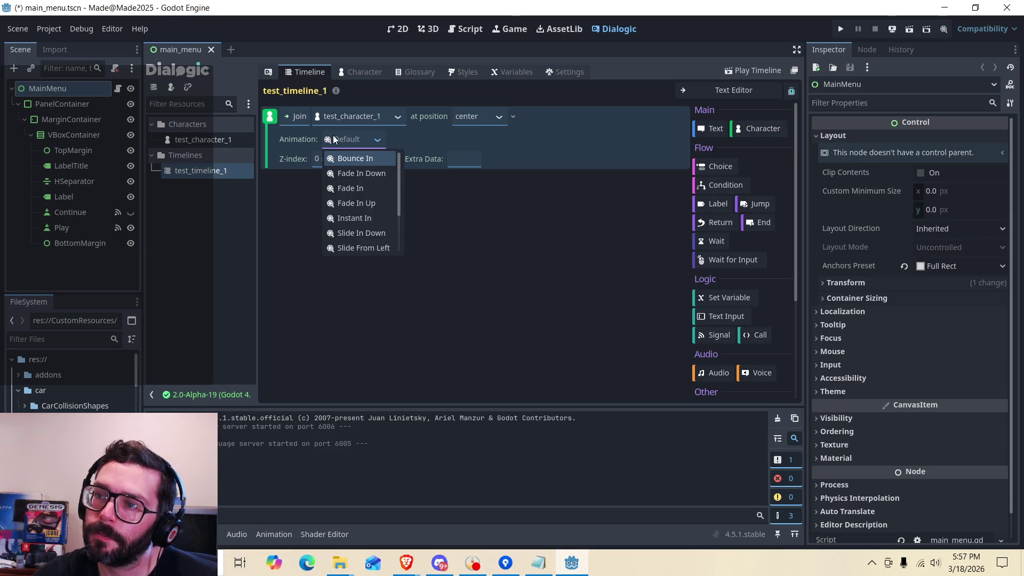
left_click(287, 138)
left_click(377, 140)
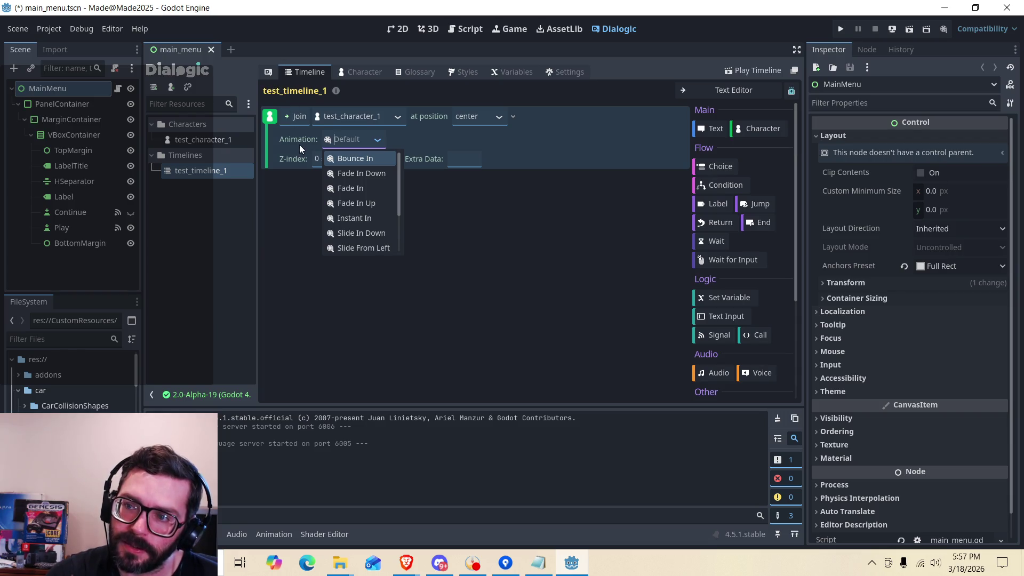
Set test_character_1's join animation to Fade In Up, keeping the action as Join.
left_click(348, 207)
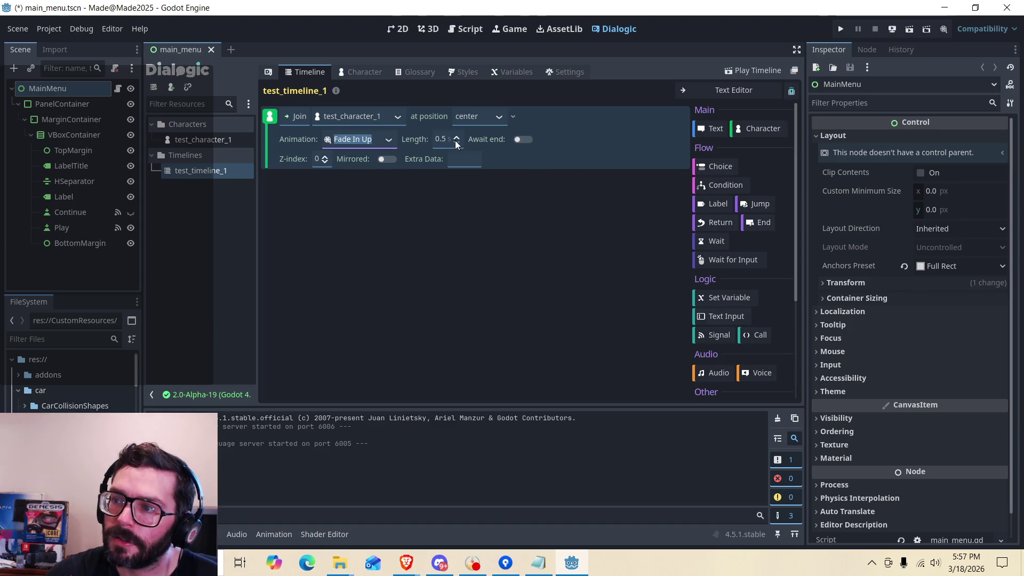
left_click(468, 163)
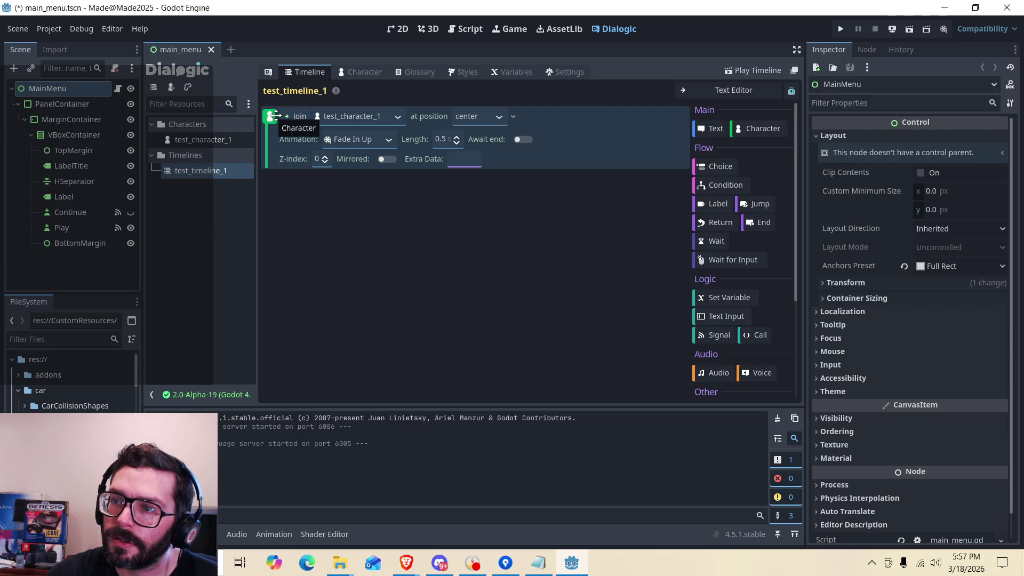
left_click(296, 118)
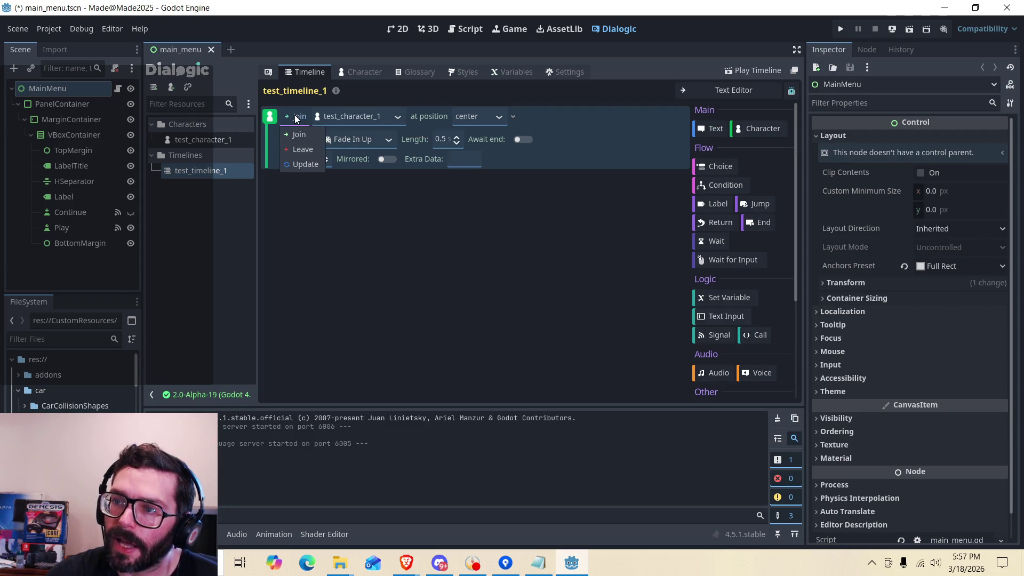
left_click(297, 117)
left_click(292, 112)
left_click(293, 111)
left_click(355, 141)
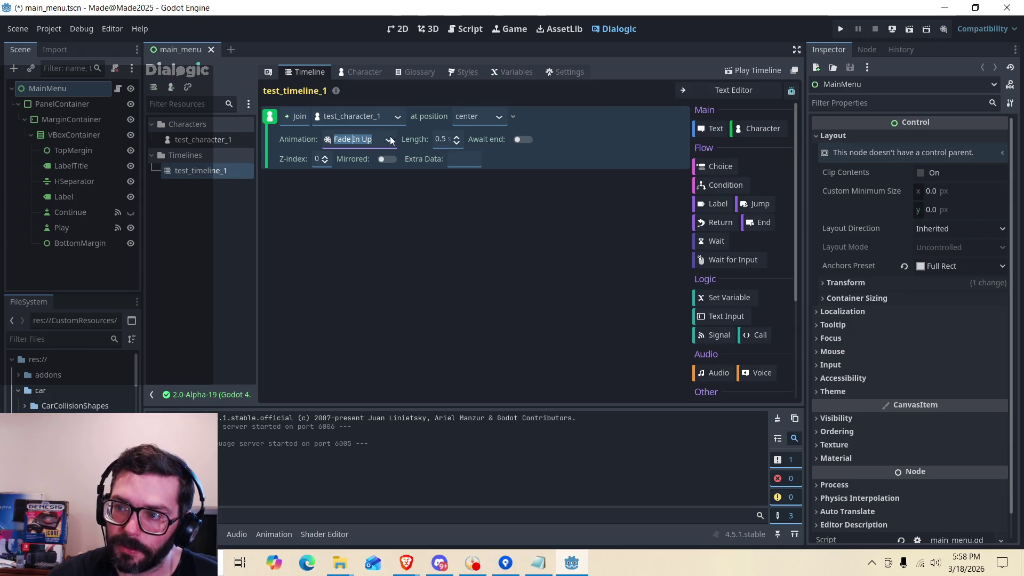
Confirm Fade In Up stays selected and review the 0.5 animation length.
left_click(390, 139)
left_click(385, 149)
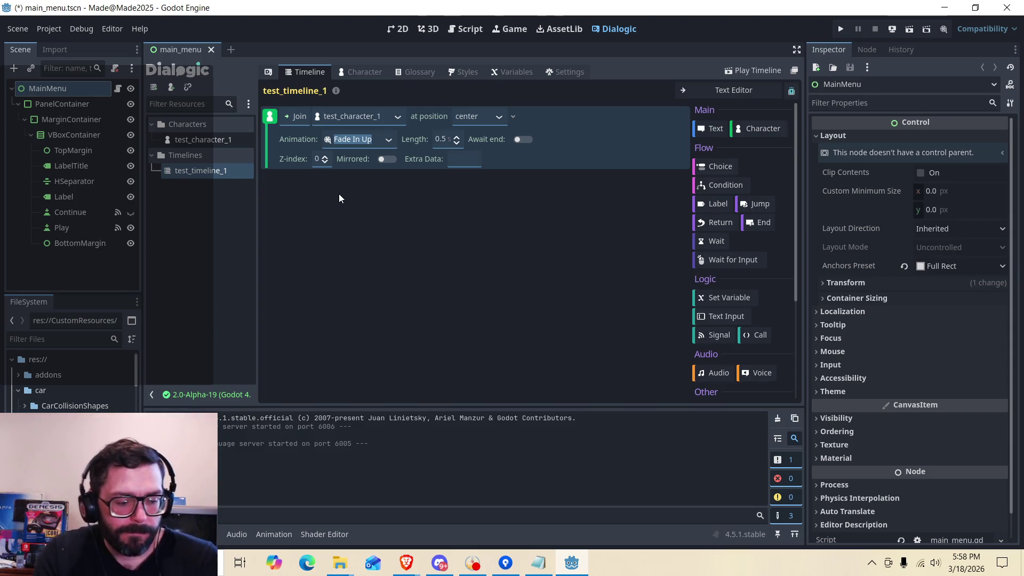
left_click(393, 141)
left_click(452, 259)
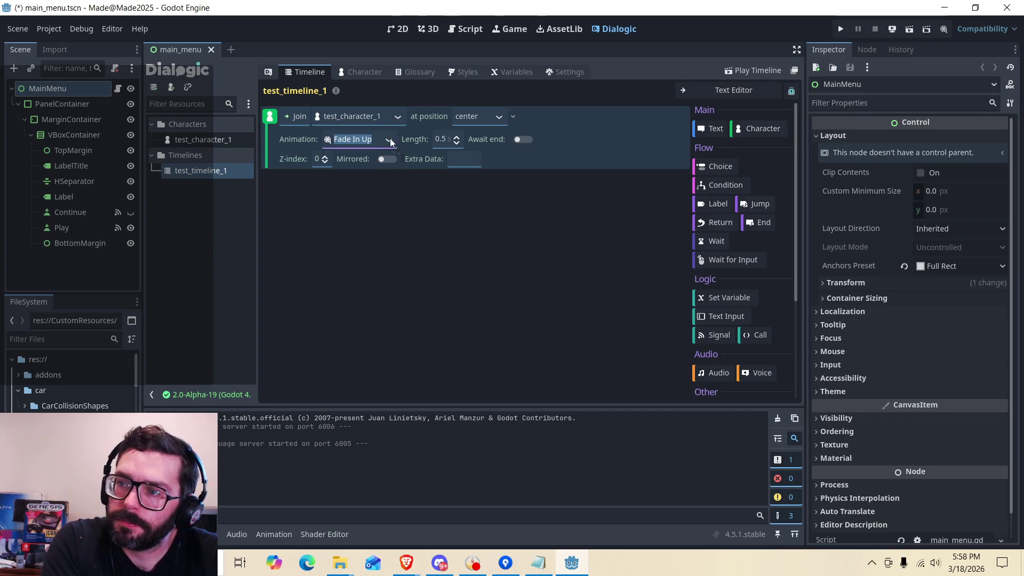
left_click(439, 141)
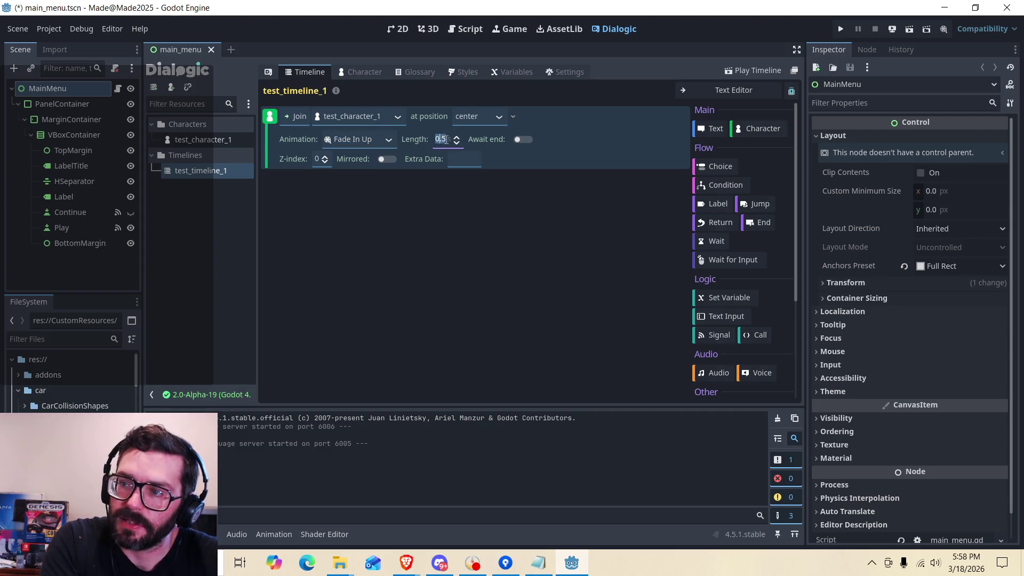
Keep the event as Join and add an empty Text event below it.
left_click(302, 115)
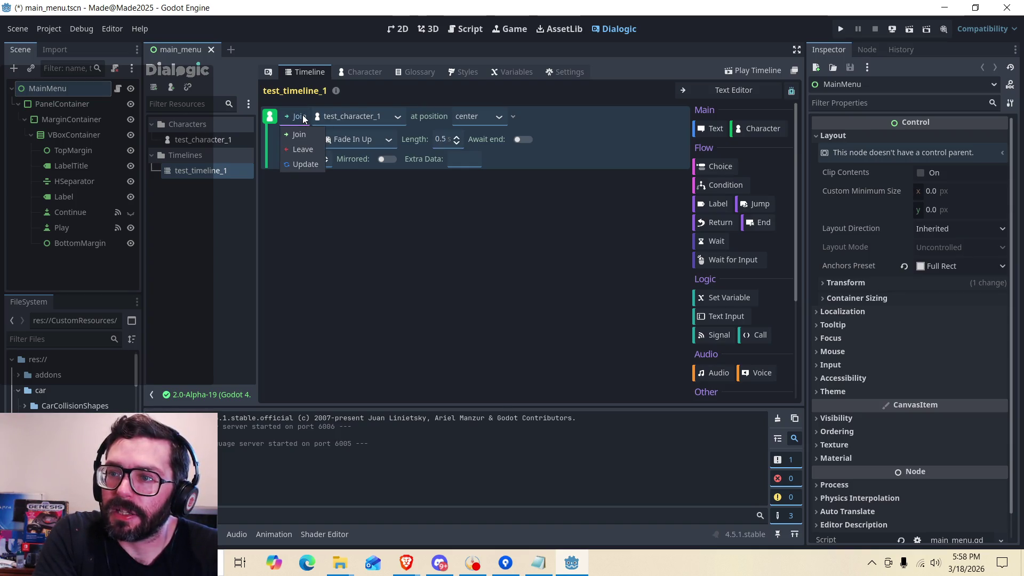
left_click(298, 116)
left_click(712, 129)
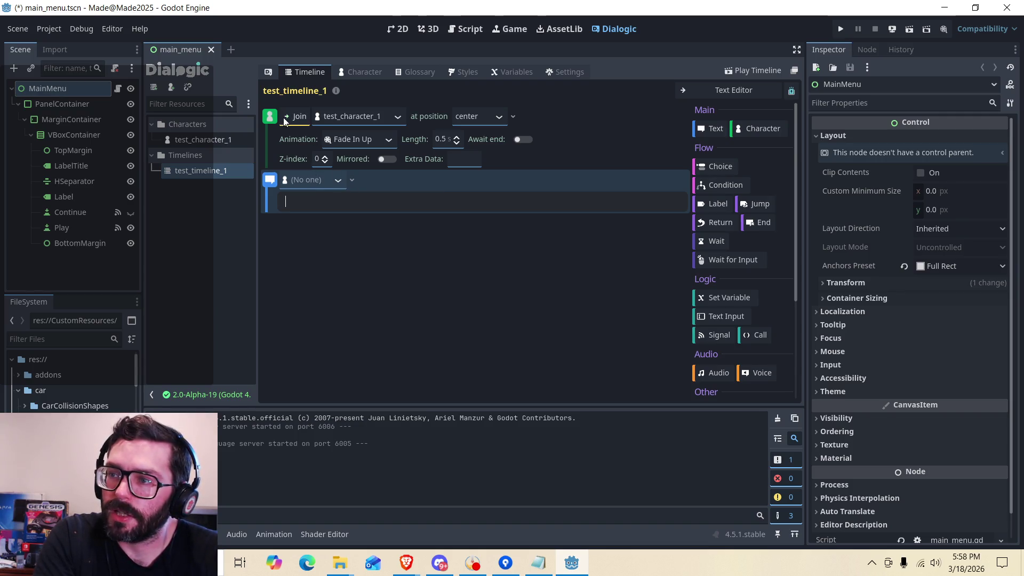
left_click(598, 153)
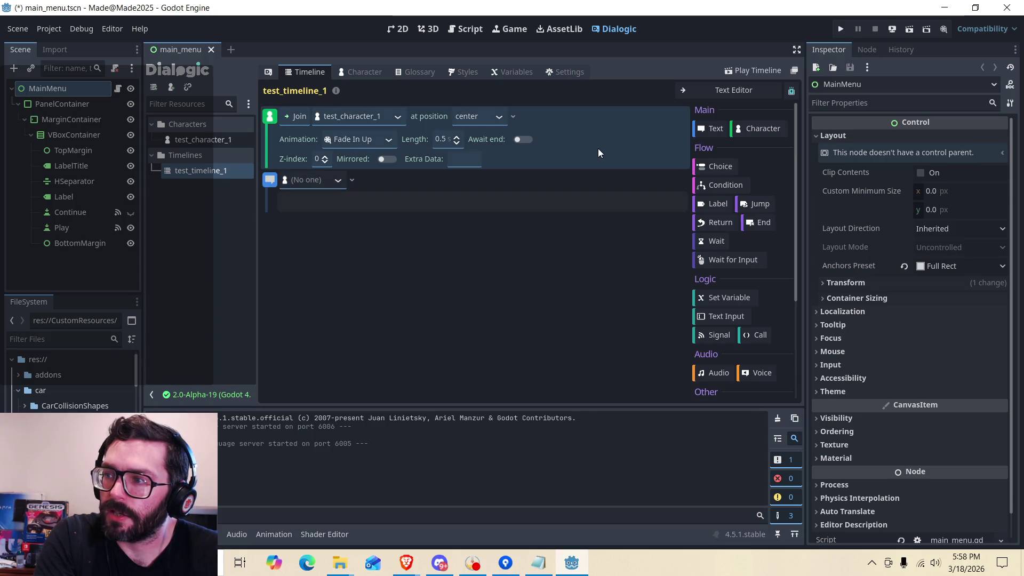
Add a second Join event for test_character_1 using the Bounce In animation.
left_click(768, 128)
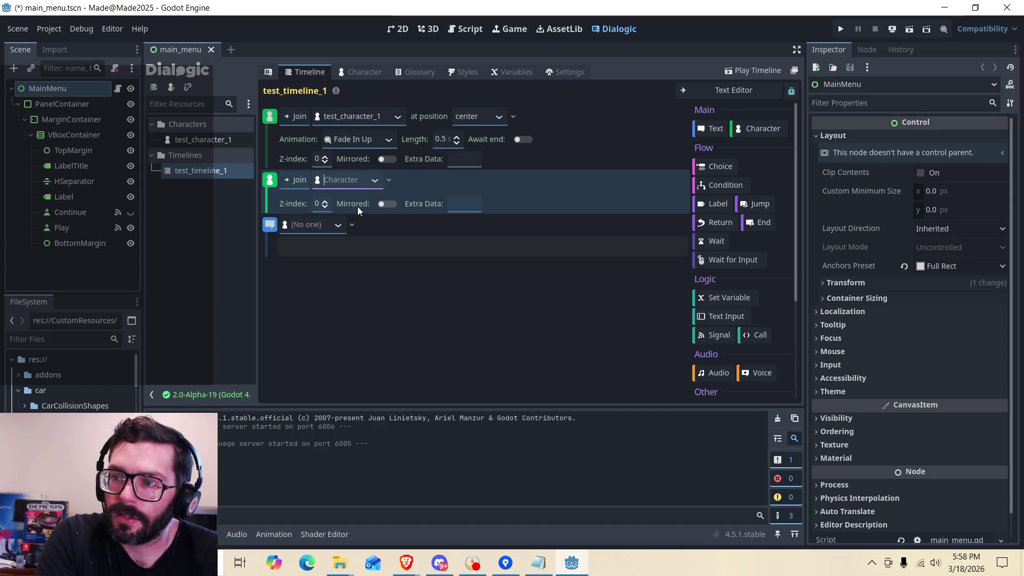
left_click(359, 196)
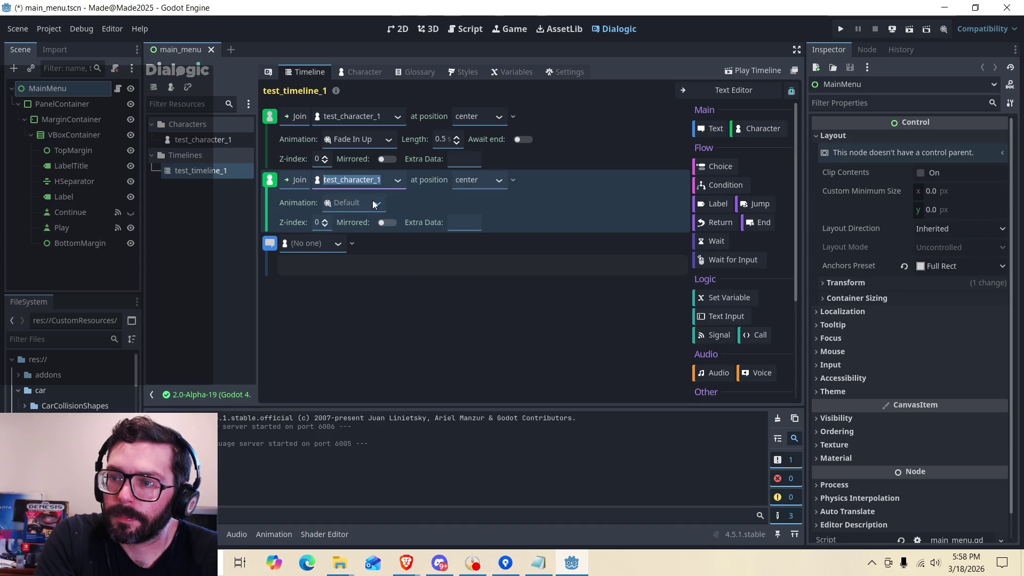
left_click(372, 203)
left_click(366, 237)
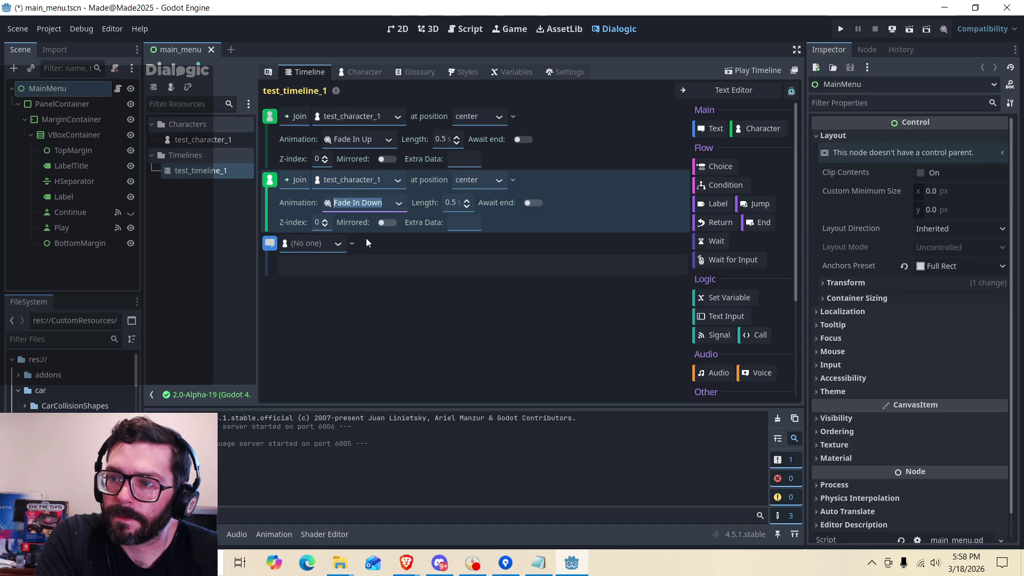
left_click(398, 204)
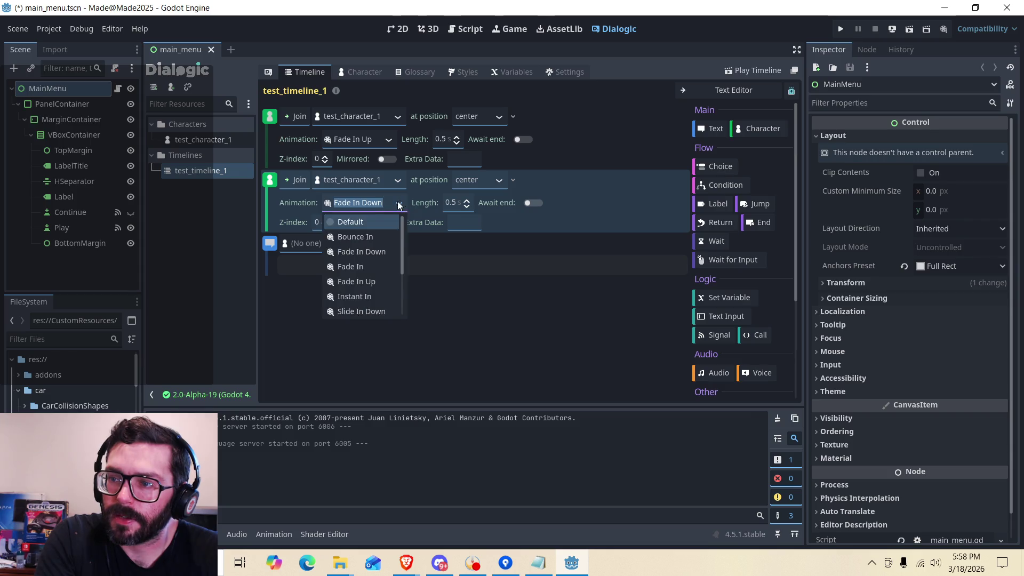
left_click(366, 240)
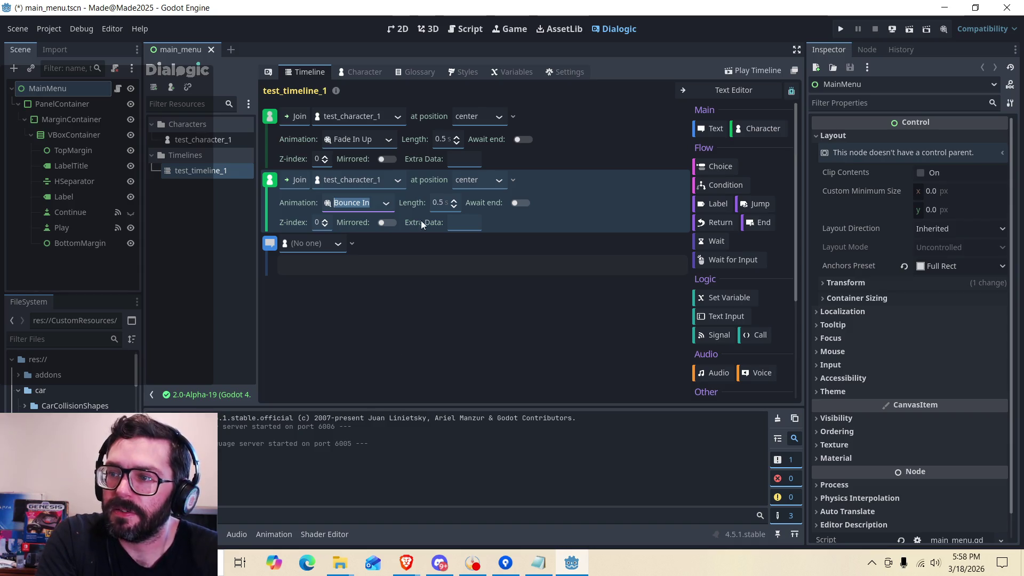
Set the first join's position to left and the second join's to right.
left_click(498, 118)
left_click(483, 150)
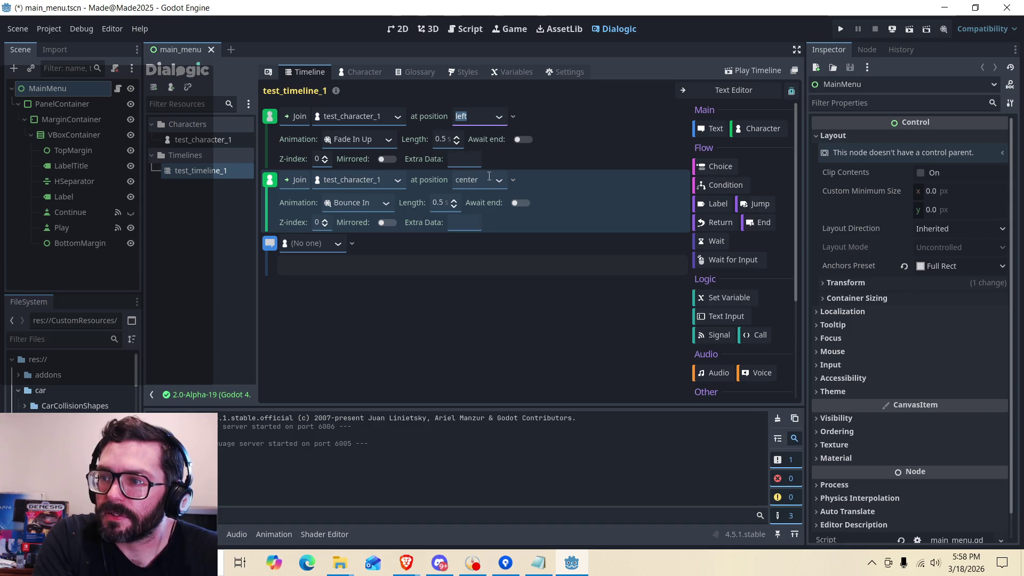
left_click(491, 187)
left_click(480, 219)
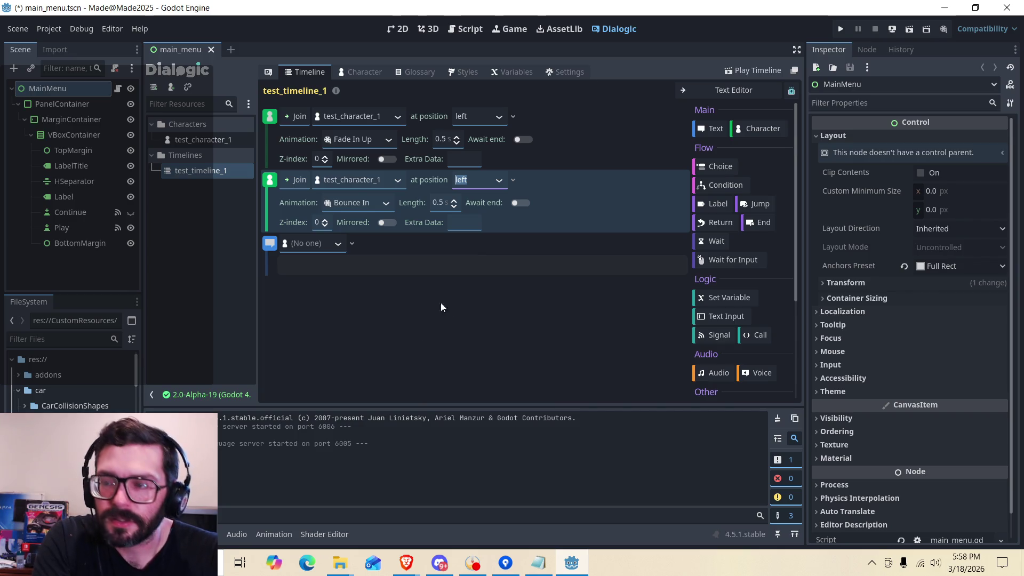
left_click(497, 182)
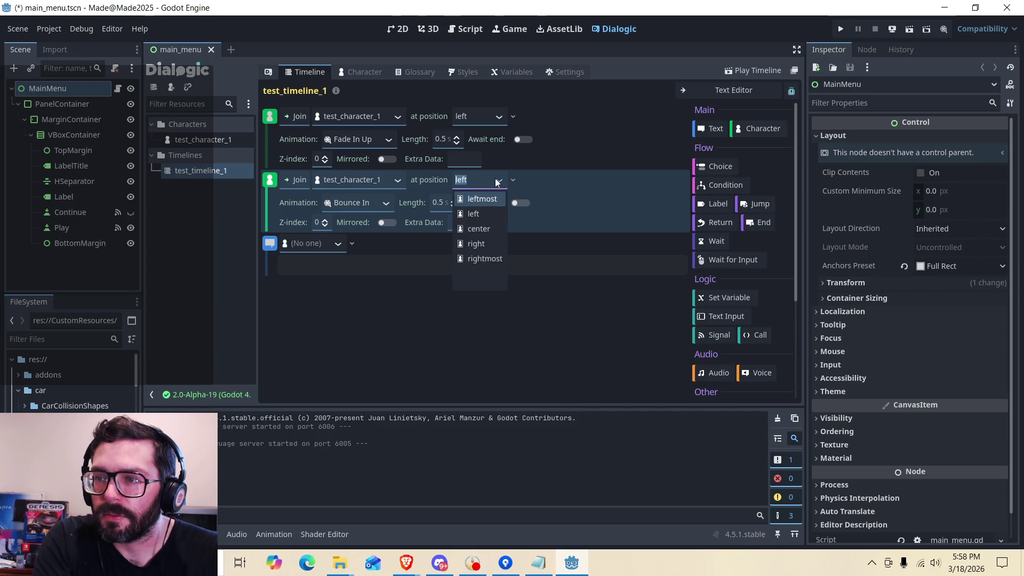
left_click(489, 245)
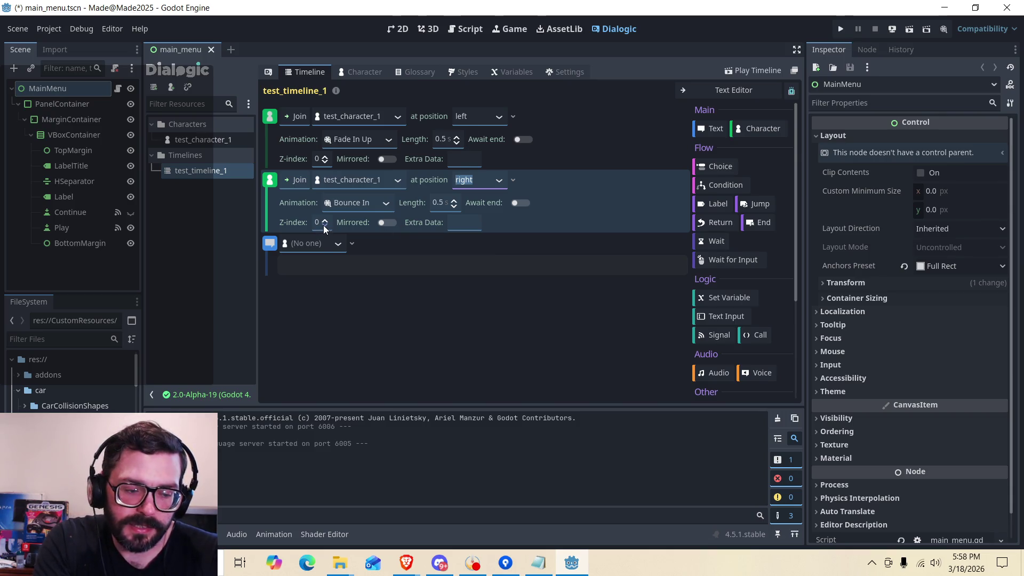
Make test_character_1 the Text event's speaker, then open its character settings.
left_click(339, 245)
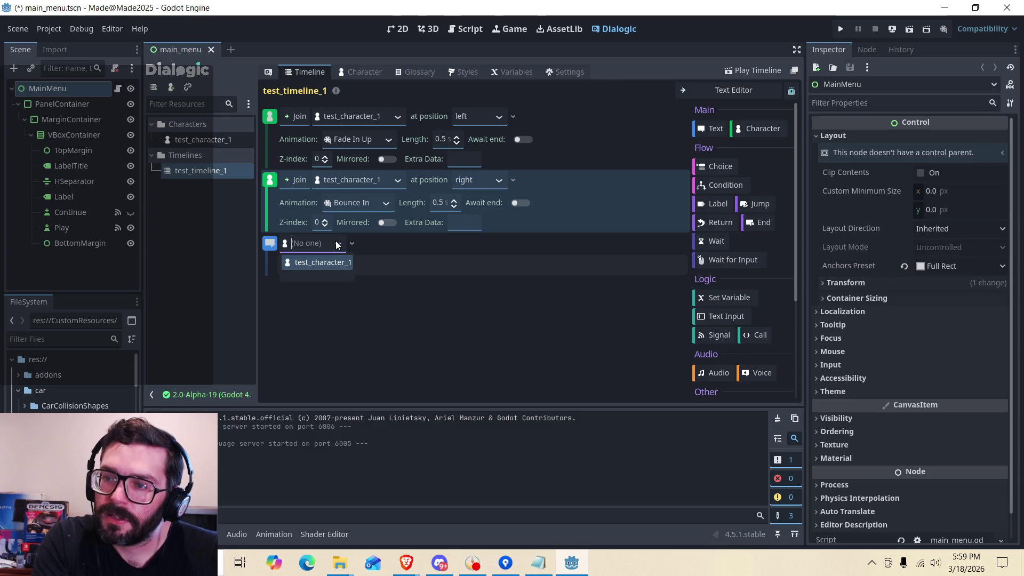
left_click(316, 265)
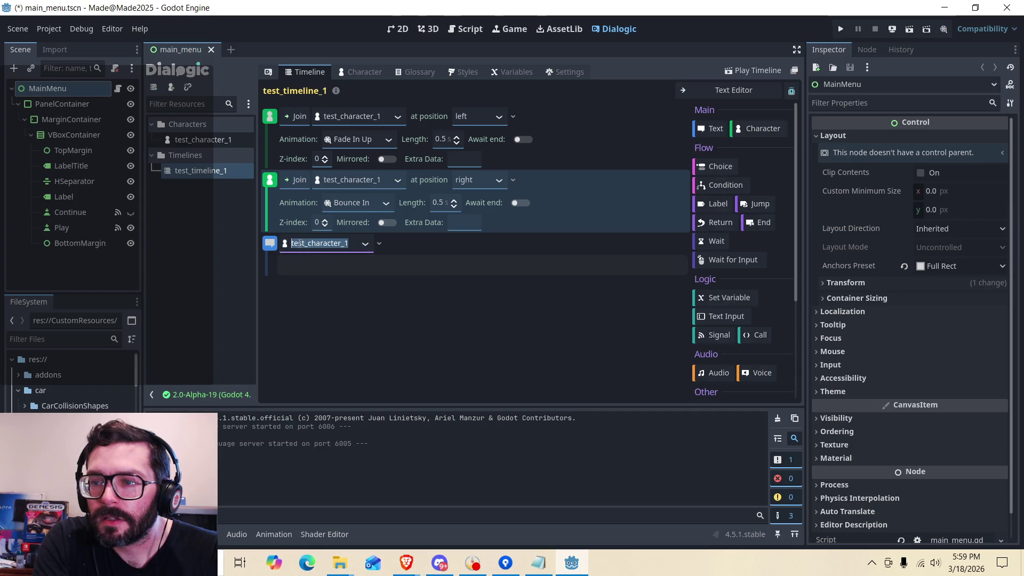
left_click(366, 244)
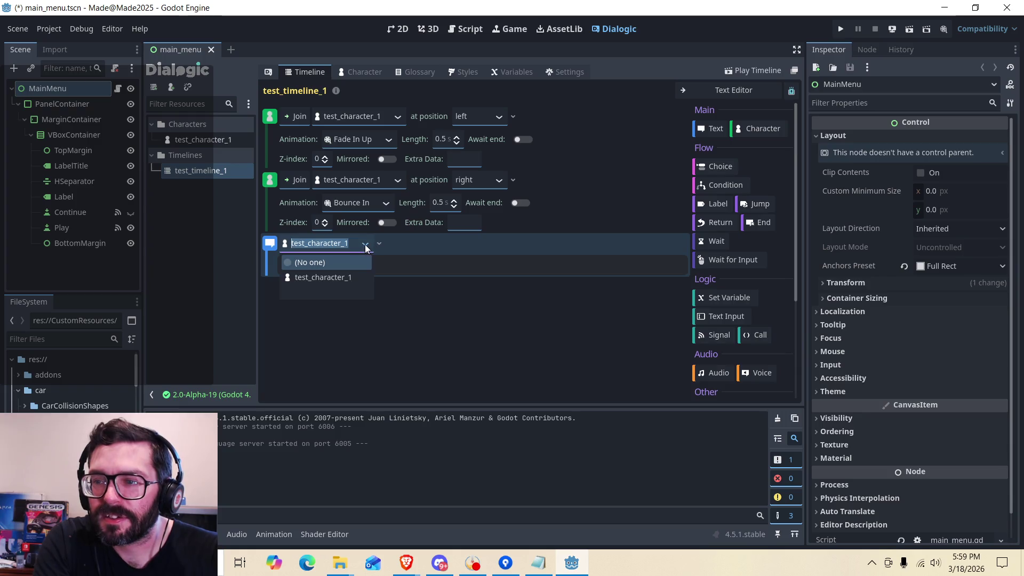
left_click(322, 277)
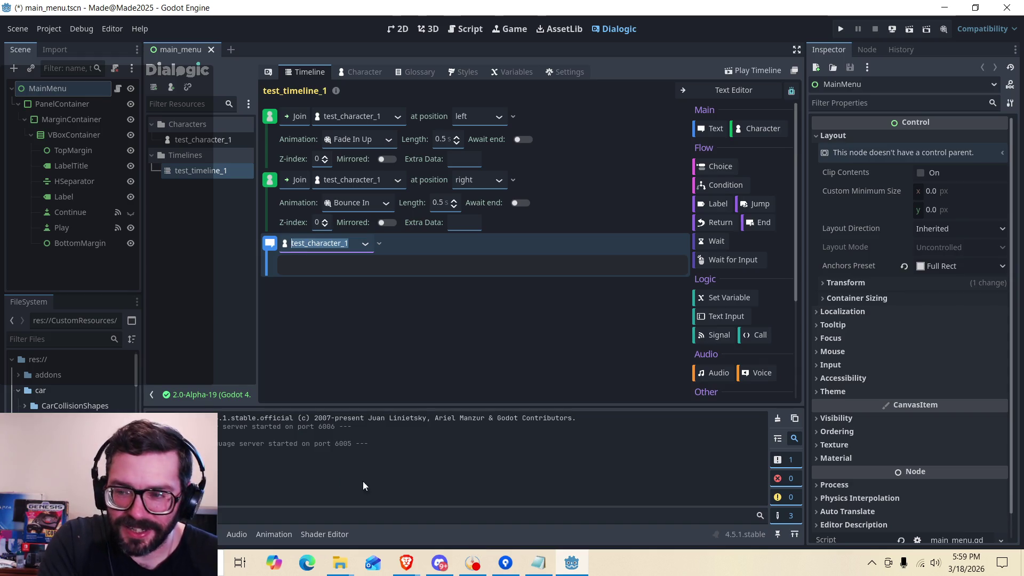
left_click(222, 140)
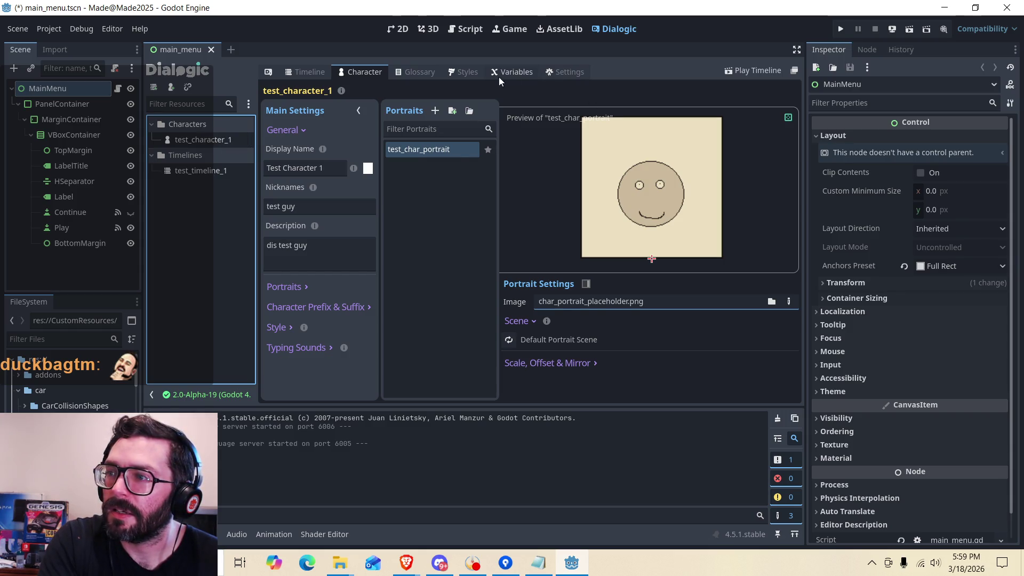
left_click(346, 72)
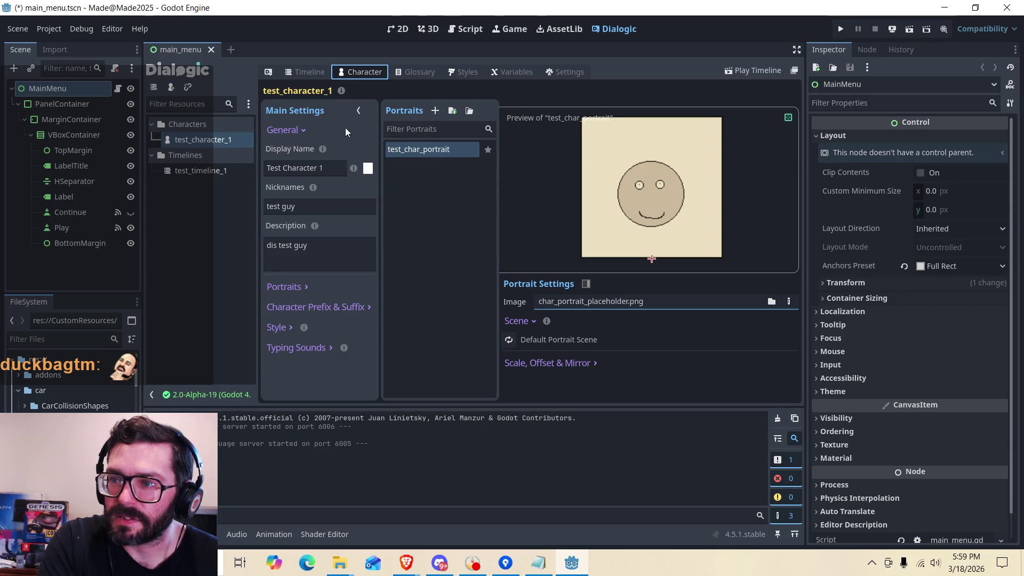
left_click(359, 109)
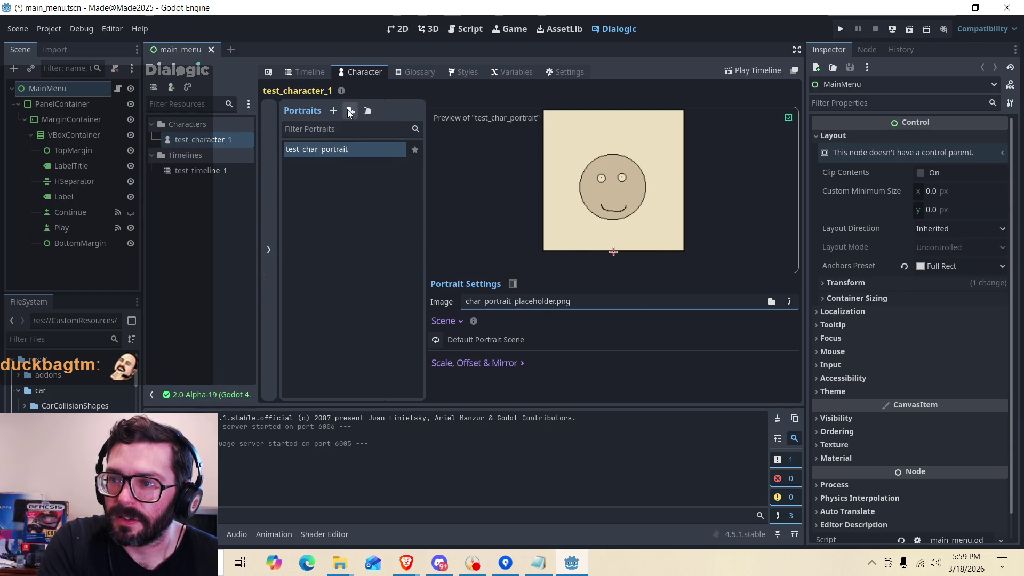
left_click(274, 148)
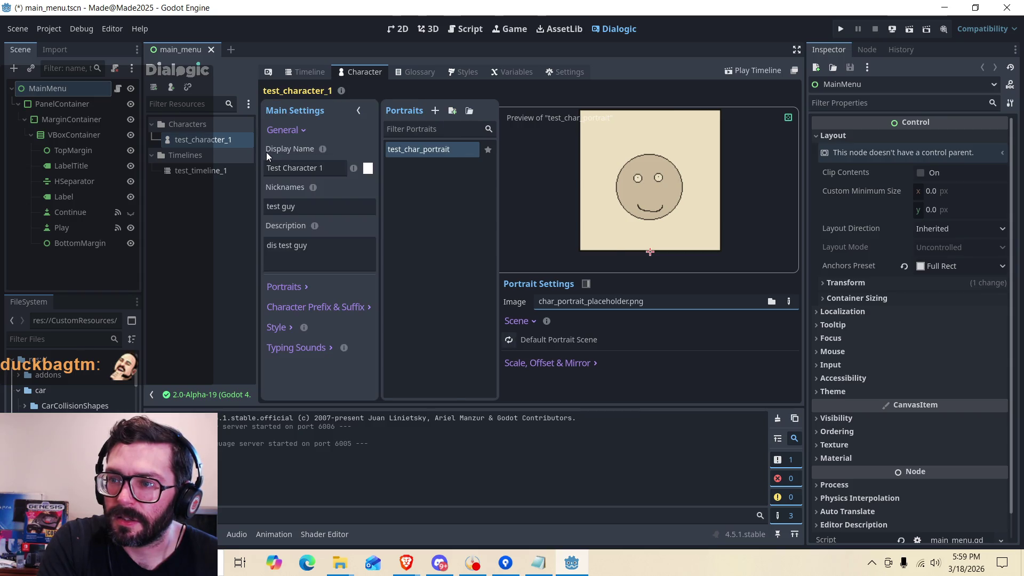
left_click(301, 131)
left_click(302, 130)
left_click(302, 131)
left_click(302, 130)
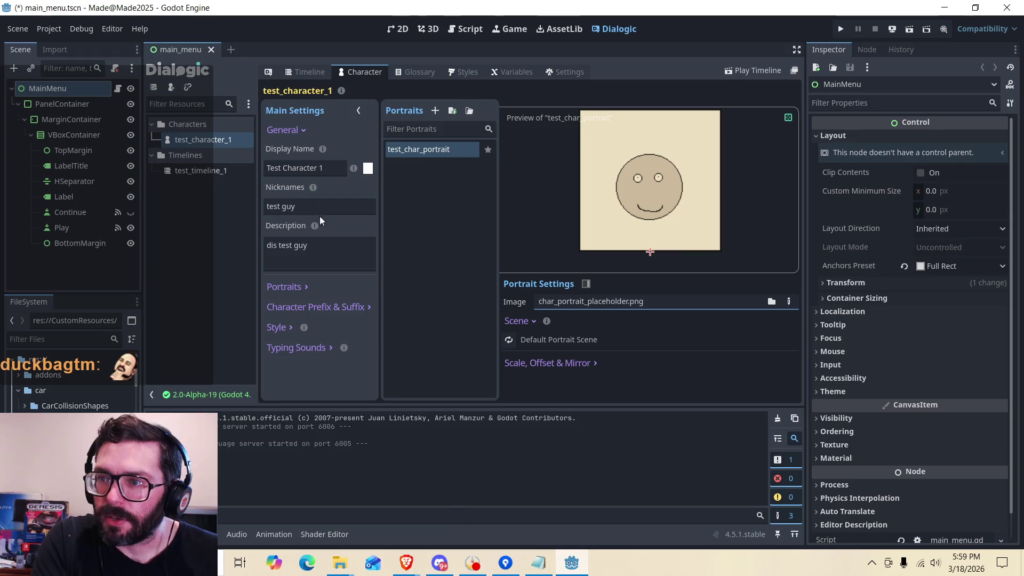
left_click(267, 74)
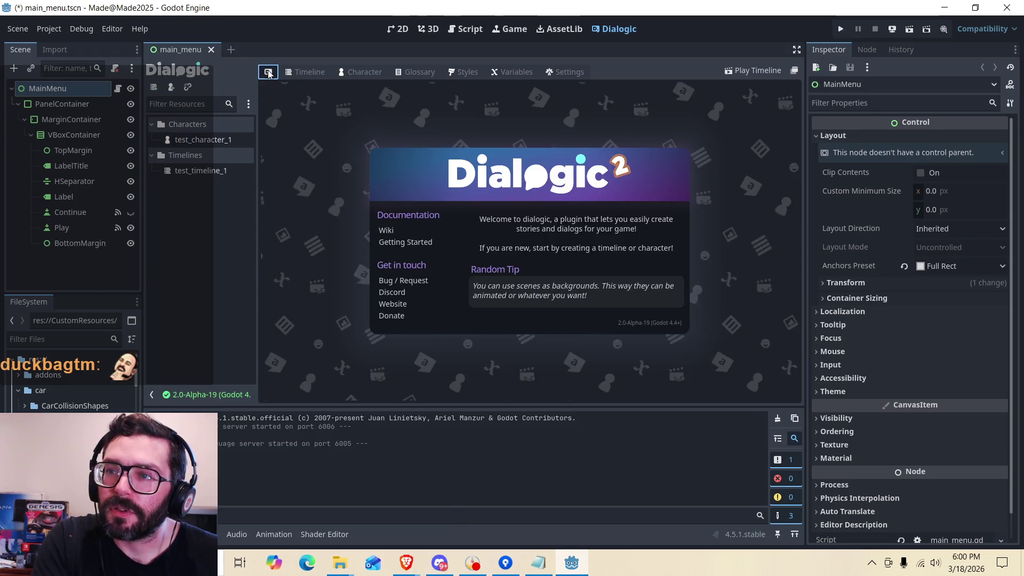
left_click(190, 140)
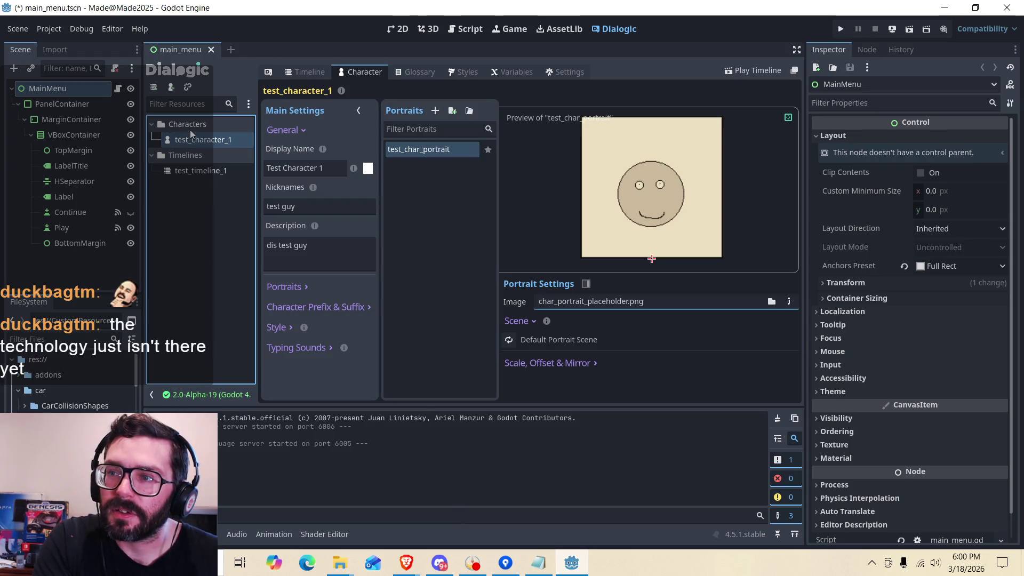
left_click(206, 171)
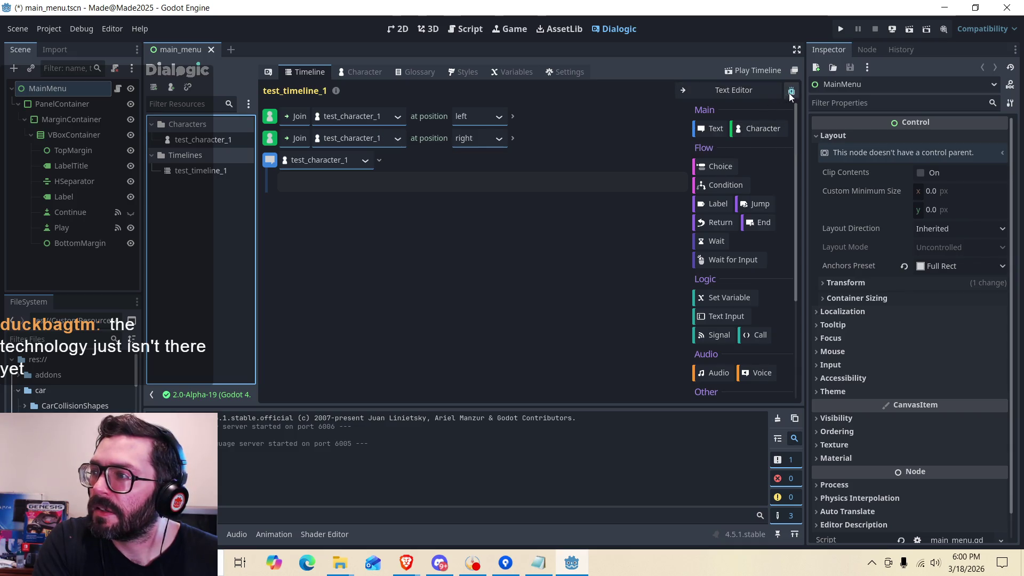
left_click(360, 75)
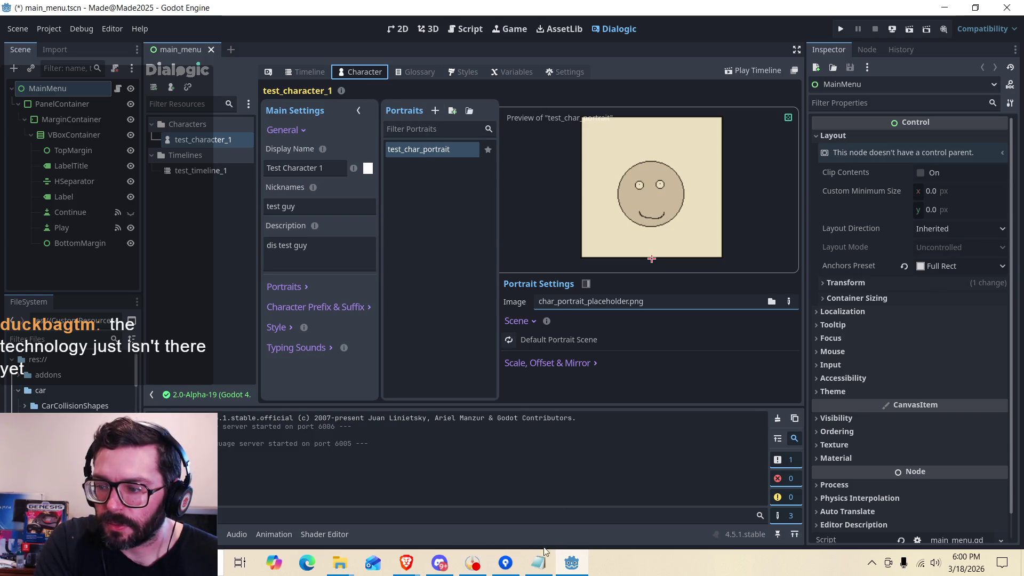
left_click(407, 563)
Consult the Dialogic 2 docs on creating a character, then return to Godot.
left_click(463, 540)
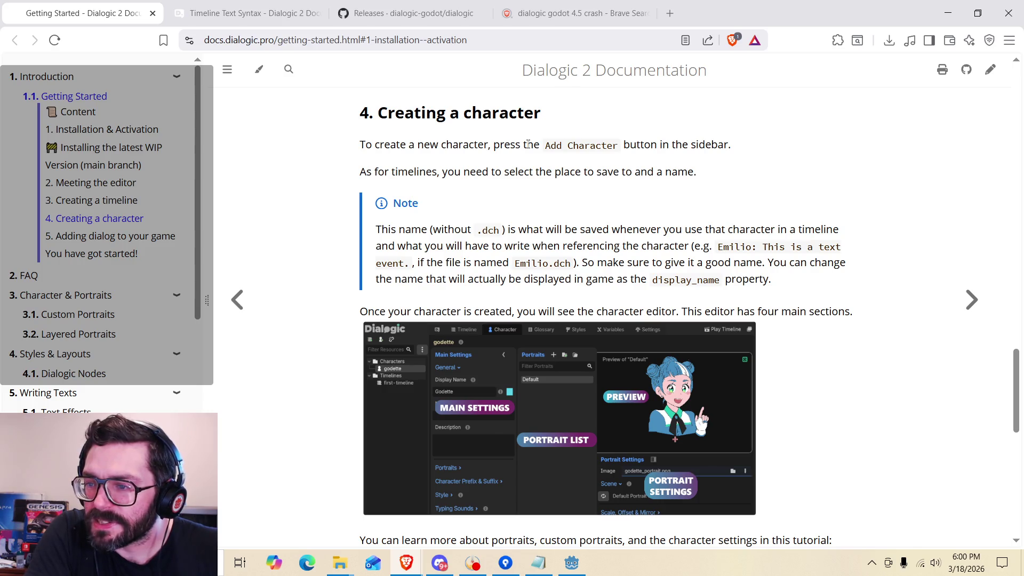
left_click(571, 562)
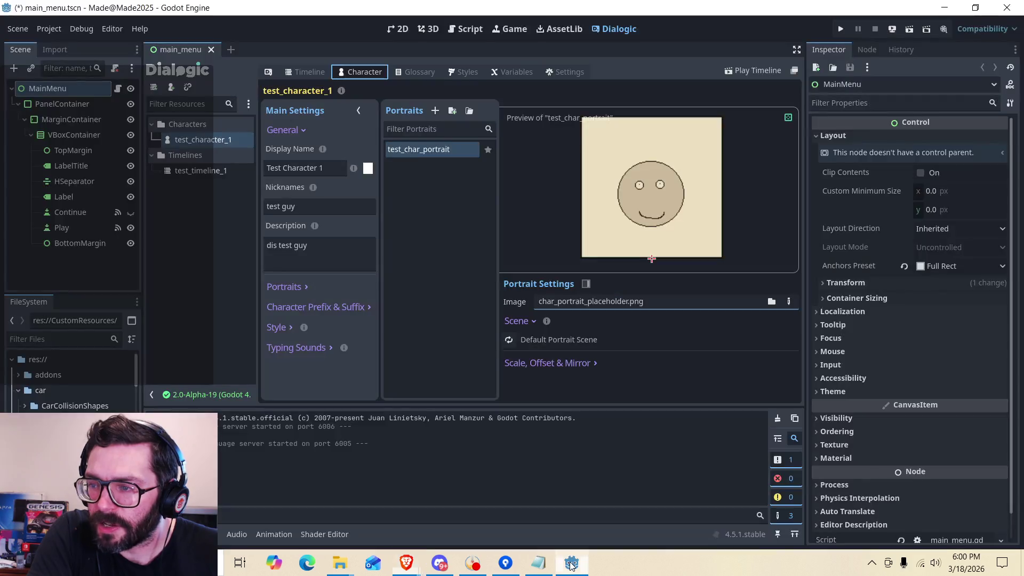
Create the character file test_character_2 in the Dialogic/Characters folder.
left_click(170, 86)
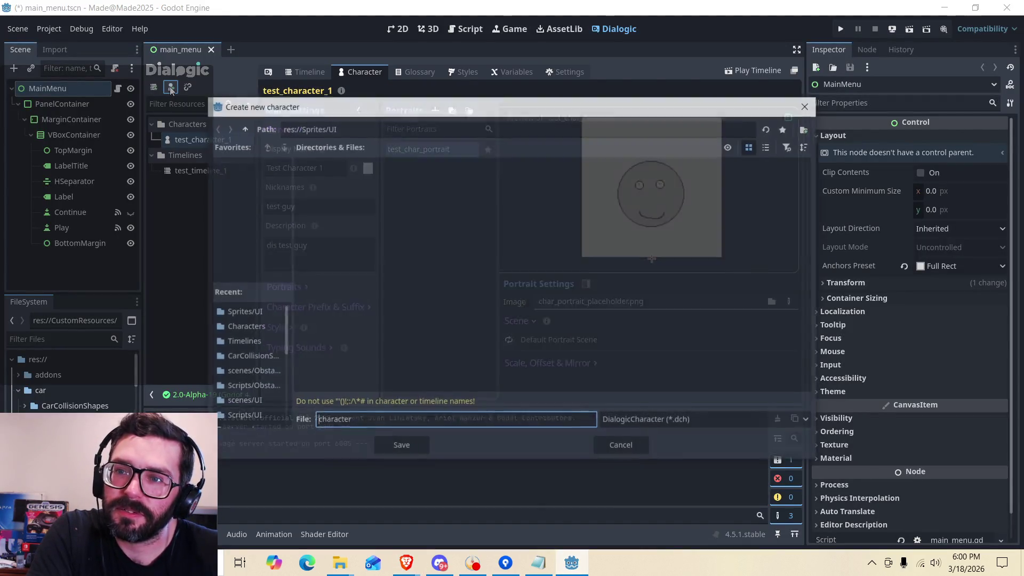
left_click(243, 128)
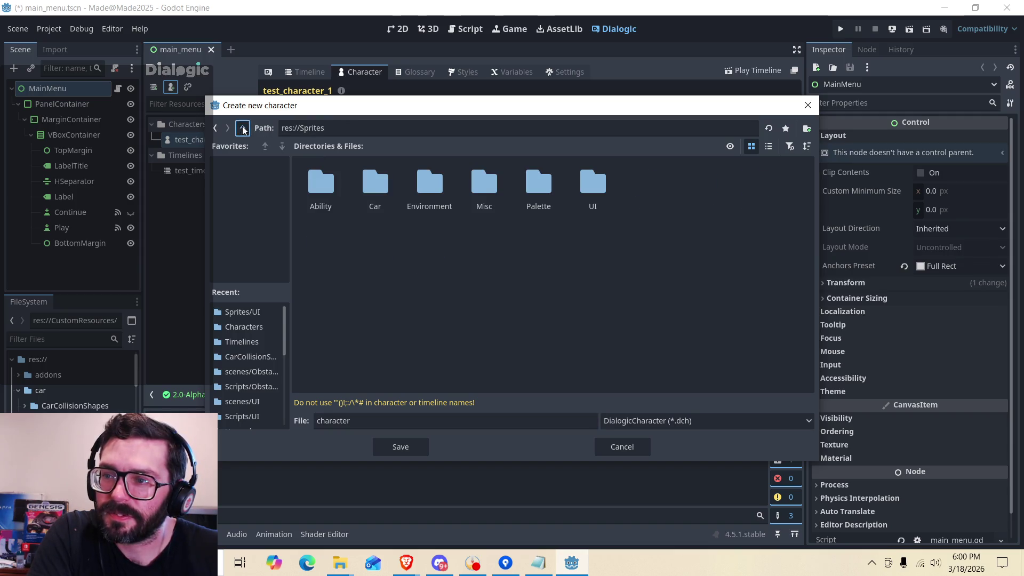
left_click(243, 127)
double_click(481, 191)
double_click(326, 183)
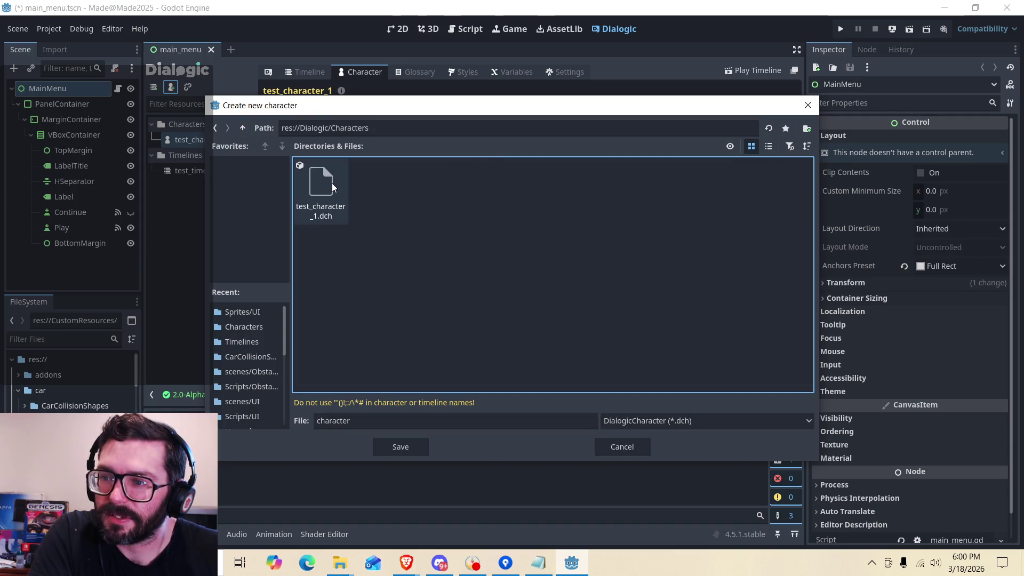
left_click(298, 167)
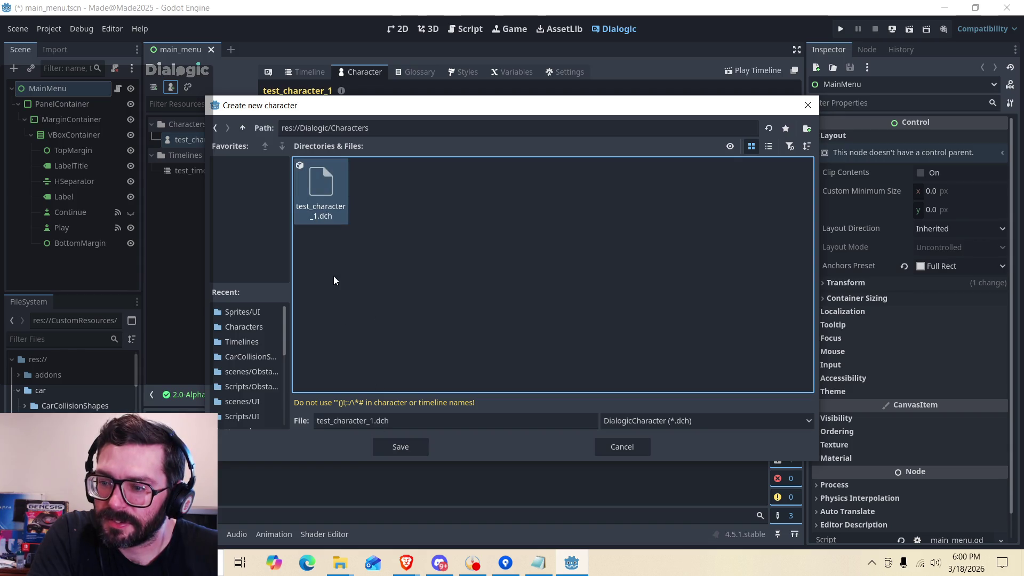
left_click(375, 420)
key("BackSpace")
type("2")
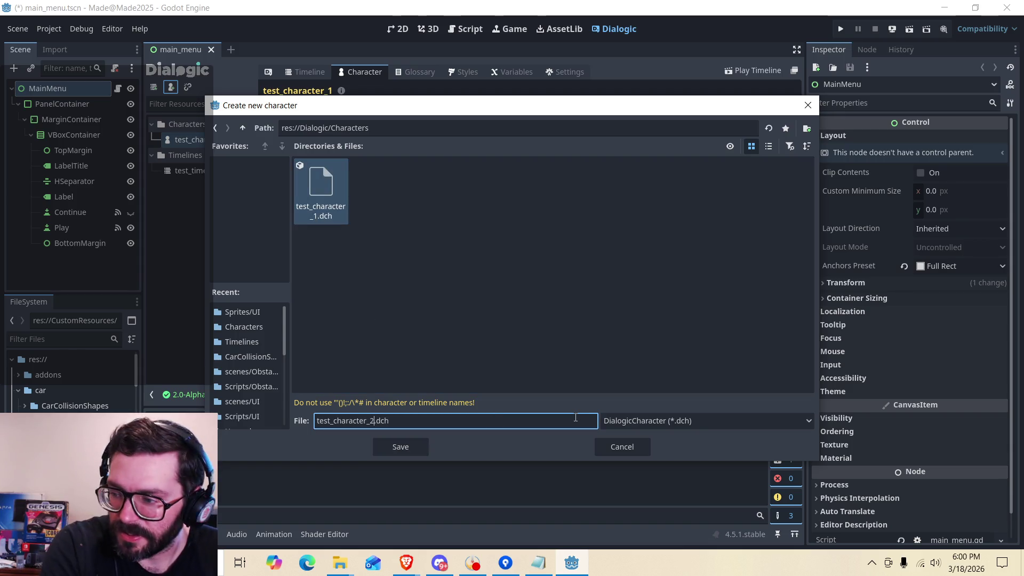
key("BackSpace")
key("BackSpace")
key("BackSpace")
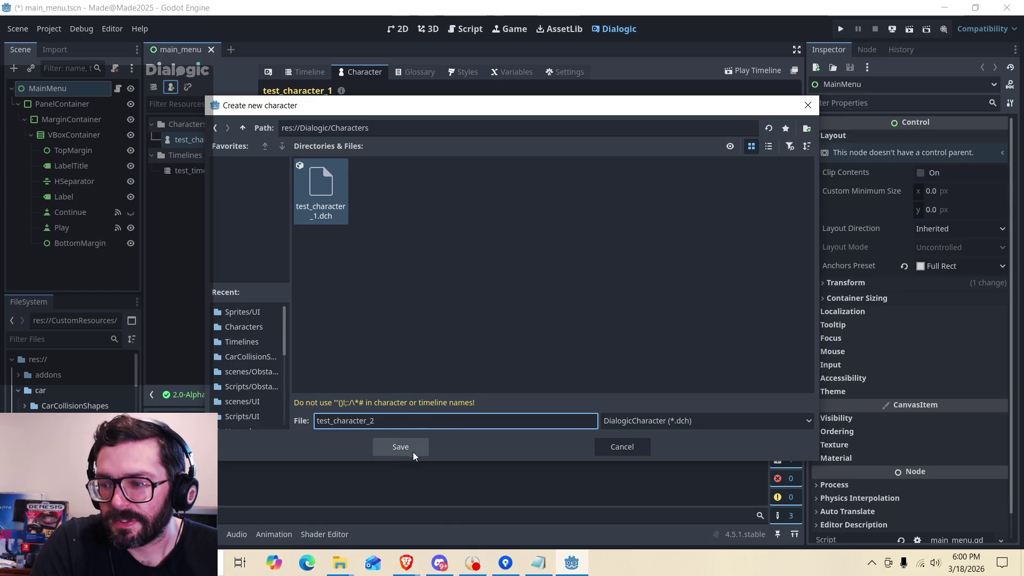
left_click(417, 449)
Switch between test_character_1 and test_character_2, ending on test_character_1's settings.
left_click(202, 139)
left_click(214, 154)
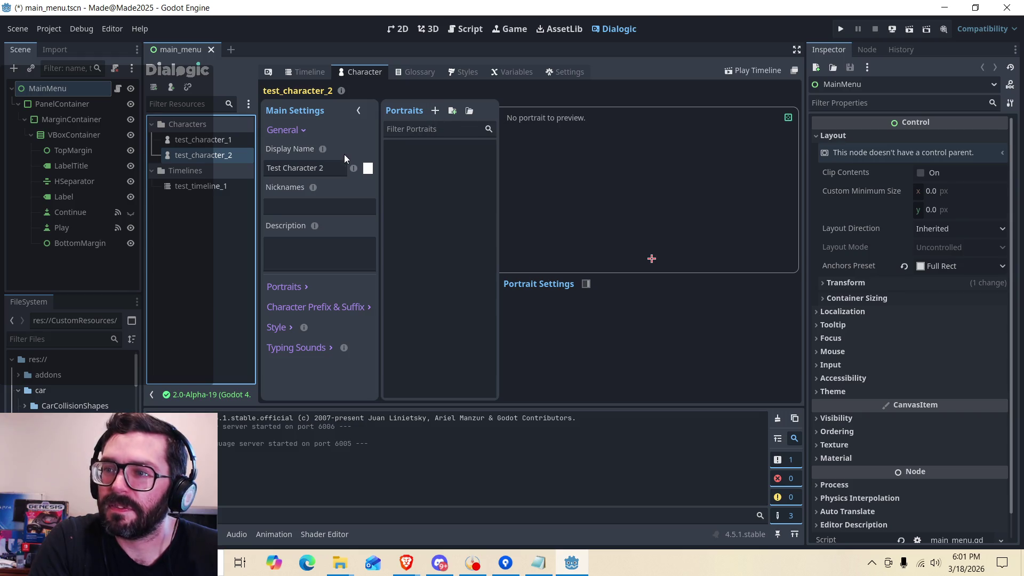
left_click(213, 145)
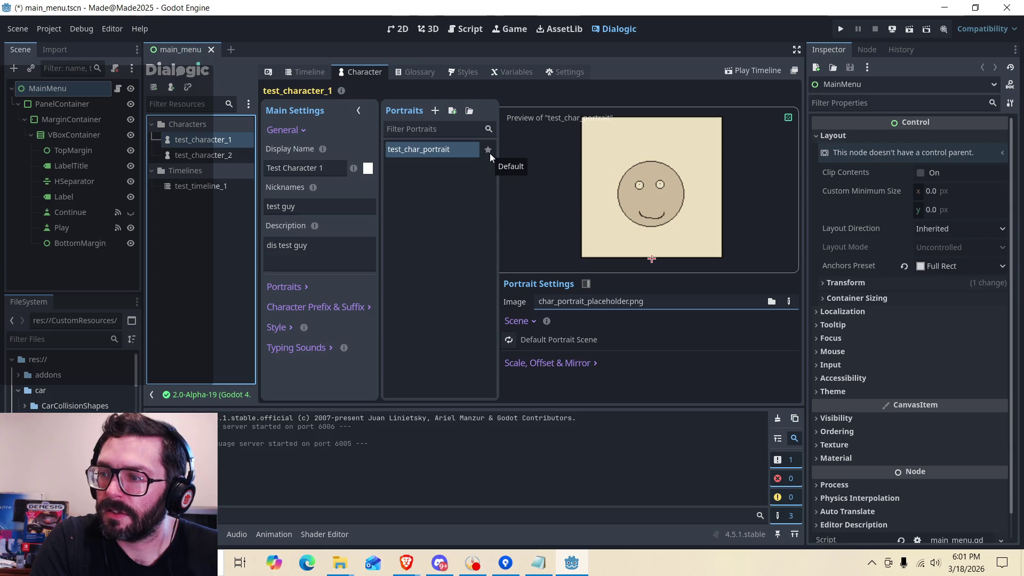
Inspect test_character_1's test_char_portrait options and Portraits section without changing anything.
left_click(489, 151)
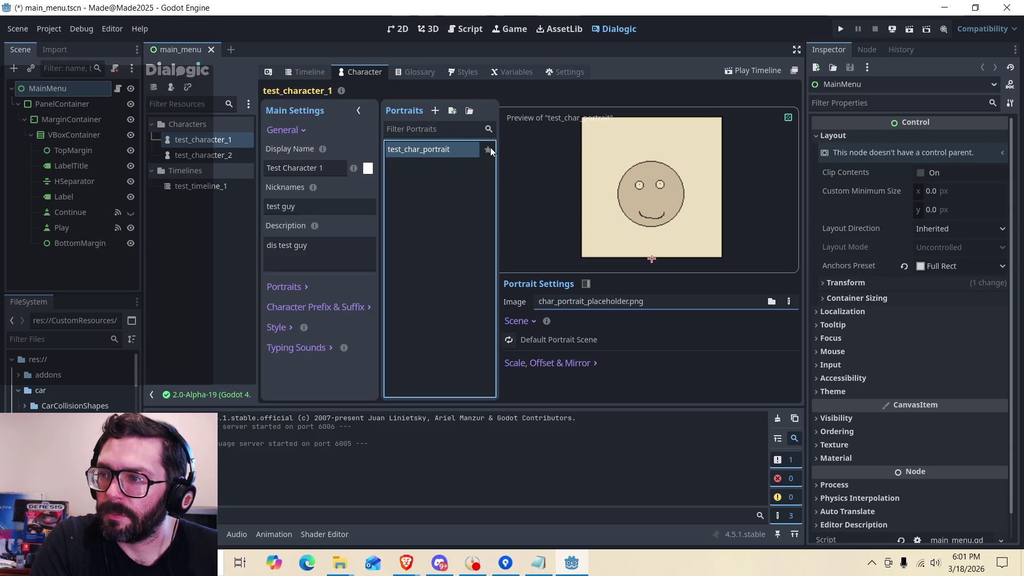
right_click(442, 153)
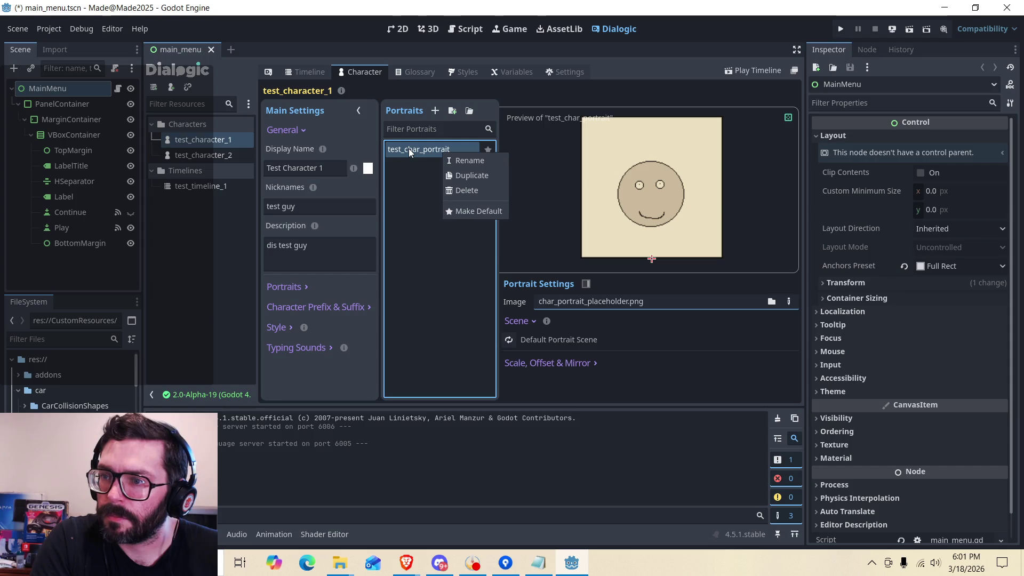
left_click(420, 192)
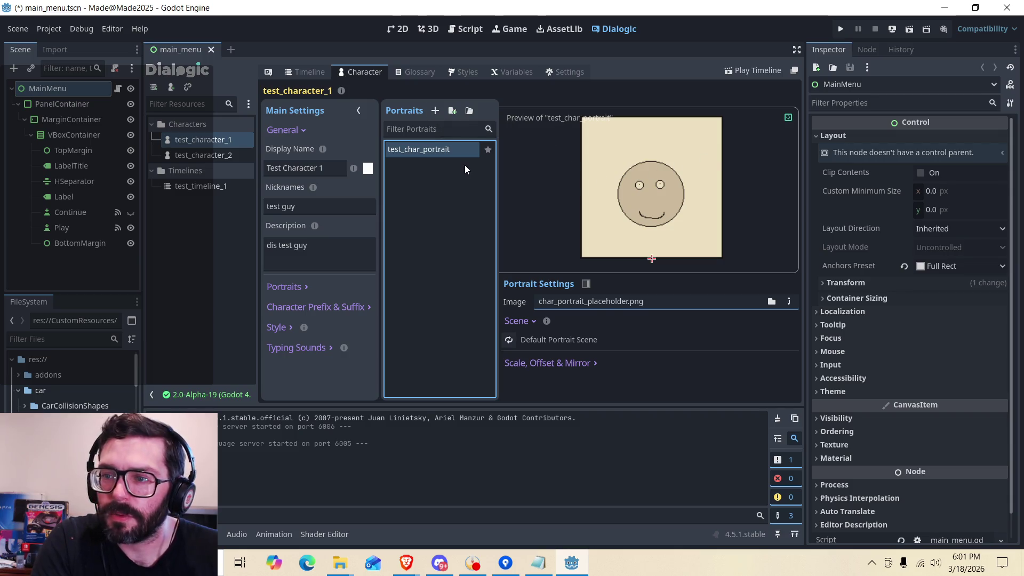
left_click(302, 286)
left_click(302, 286)
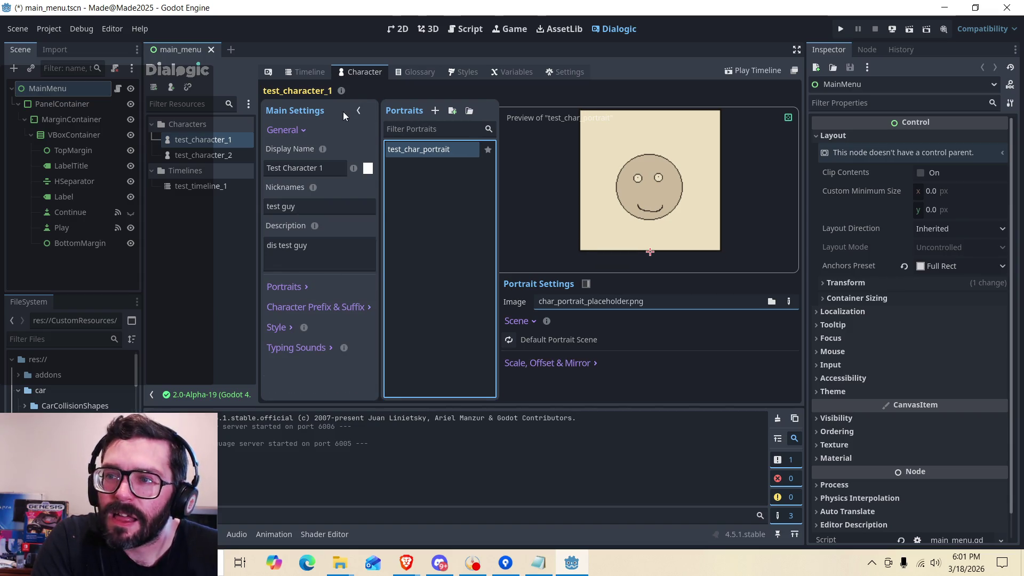
Add a portrait named test_portrait_again to test_character_2.
left_click(195, 158)
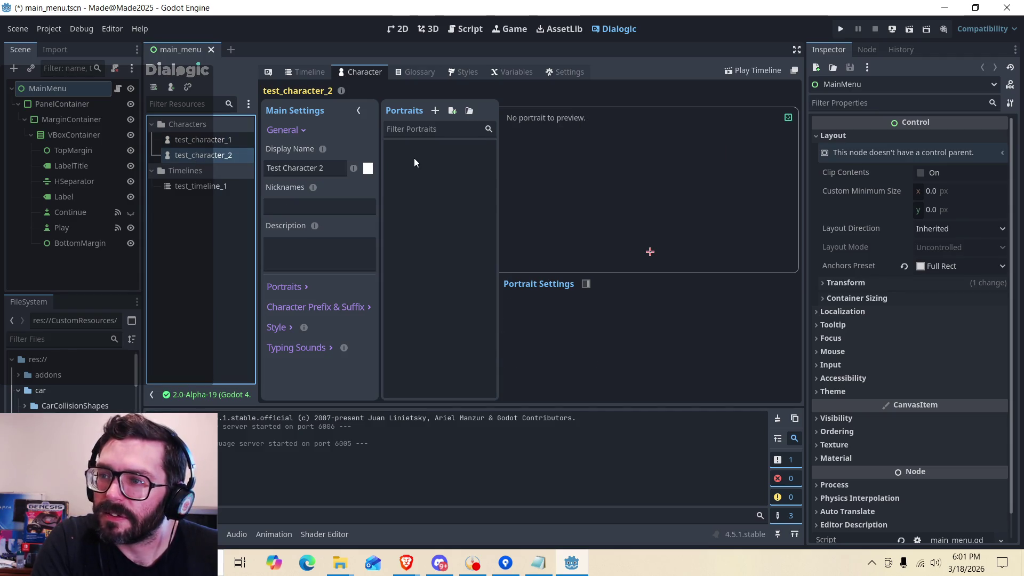
left_click(435, 111)
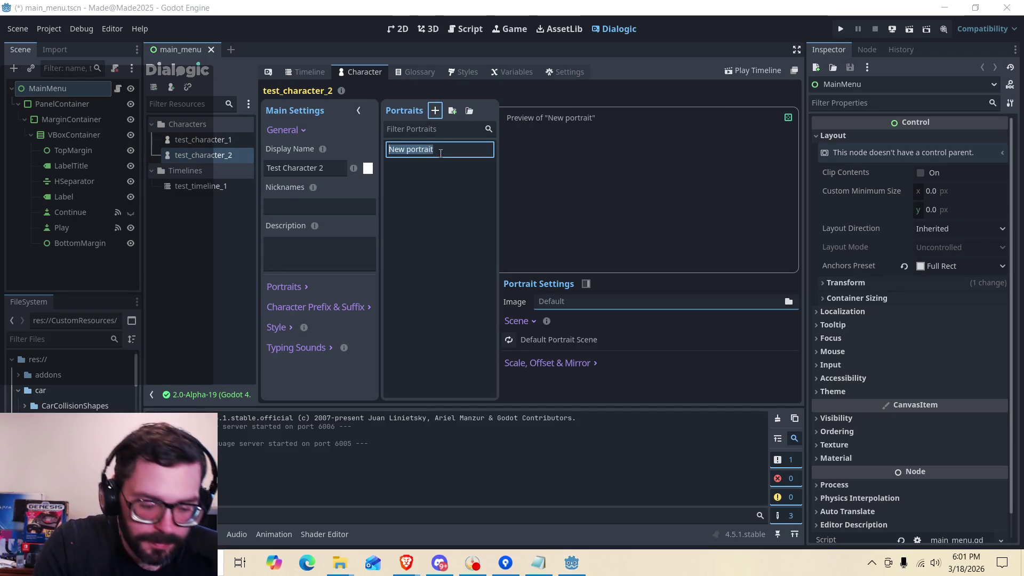
type("test_portrait_againb")
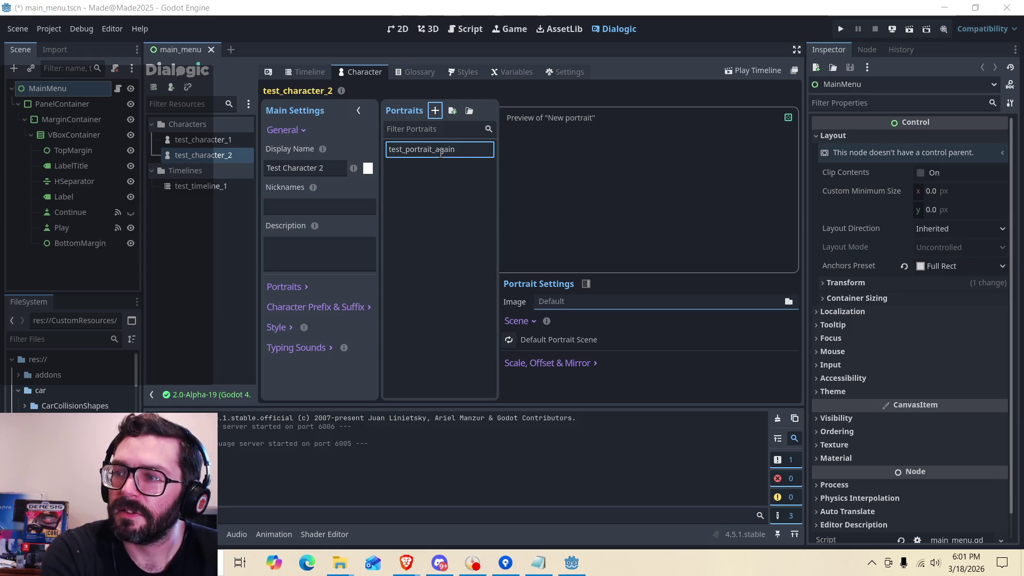
key("Return")
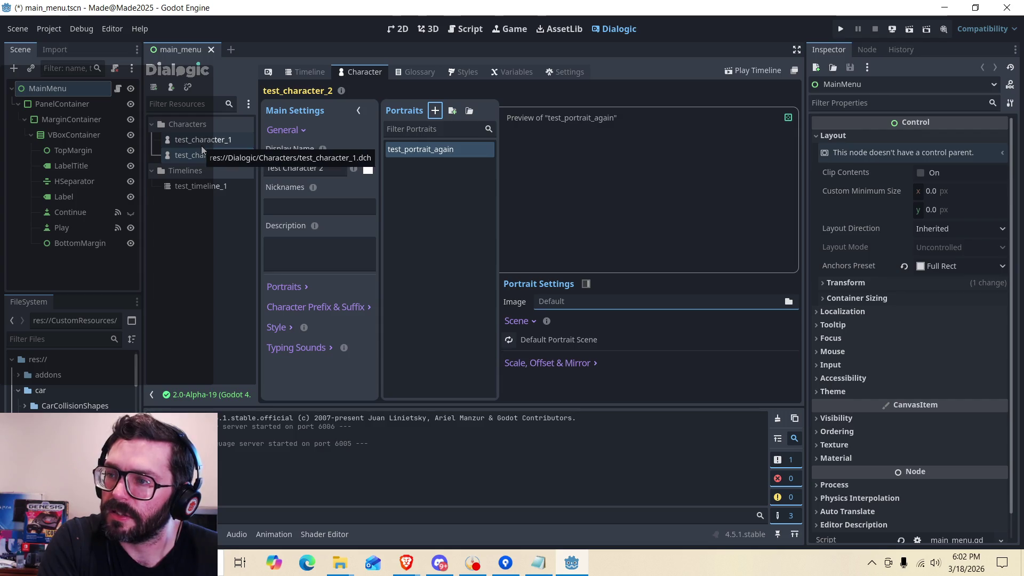
Set its image to Sprites/UI/char_portrait_placeholder.png, then open test_timeline_1.
left_click(572, 303)
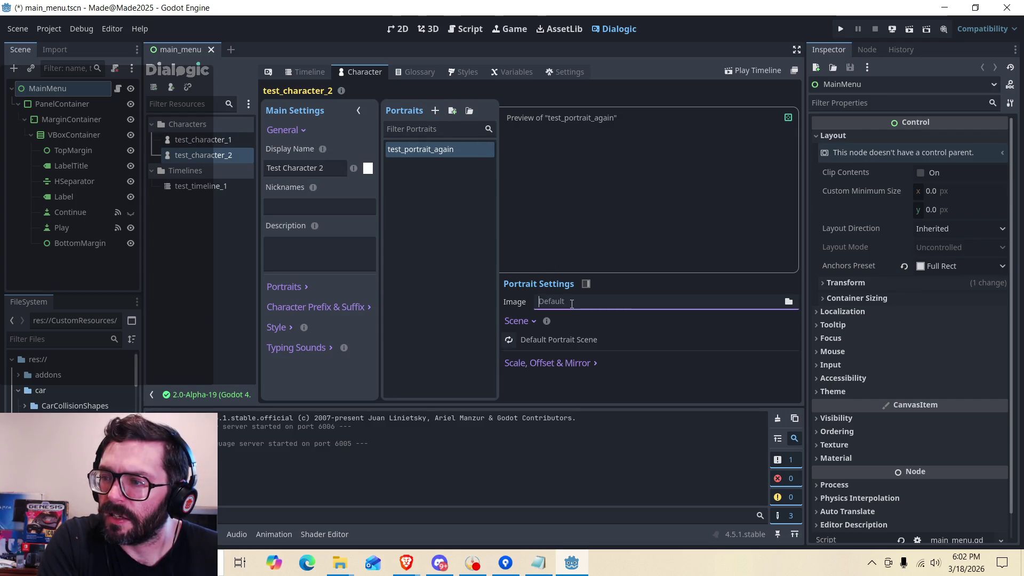
left_click(788, 302)
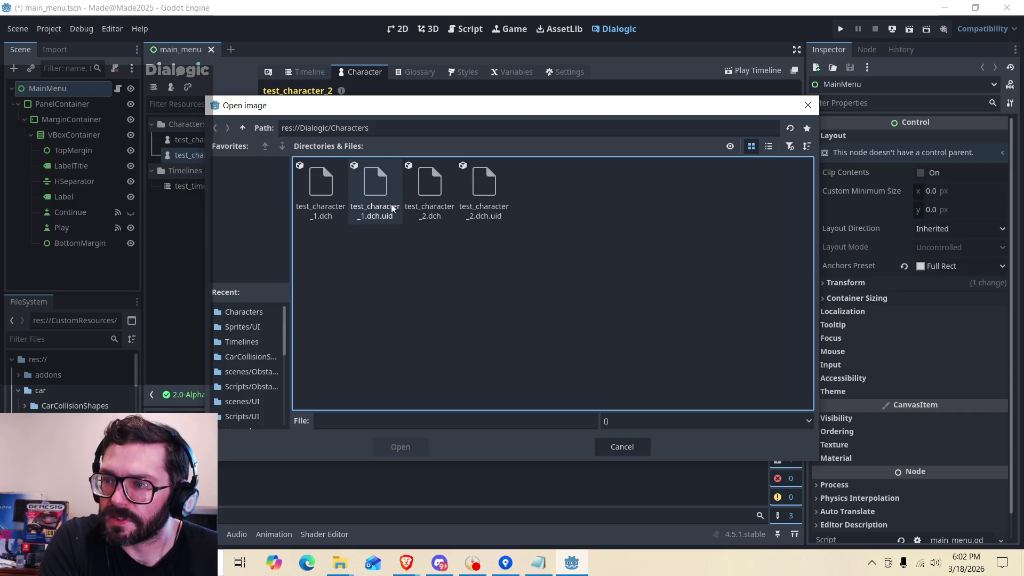
left_click(247, 129)
left_click(247, 129)
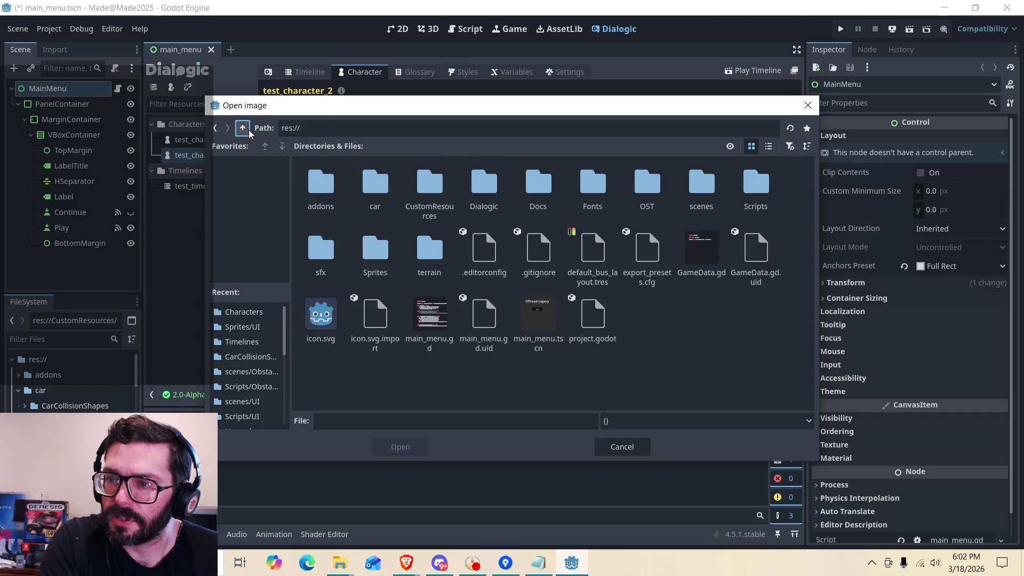
double_click(395, 263)
left_click(538, 190)
double_click(600, 190)
double_click(330, 194)
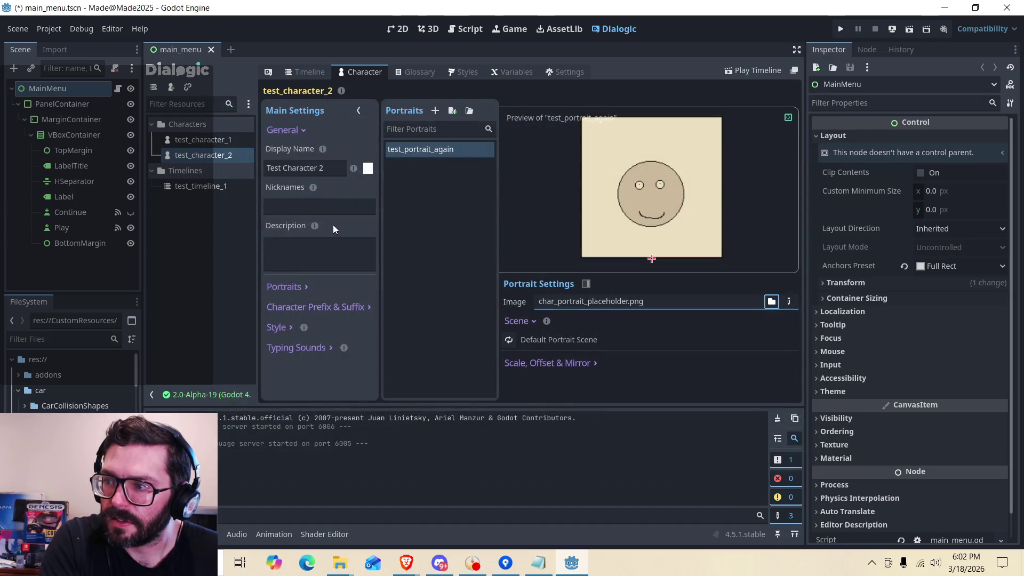
left_click(198, 186)
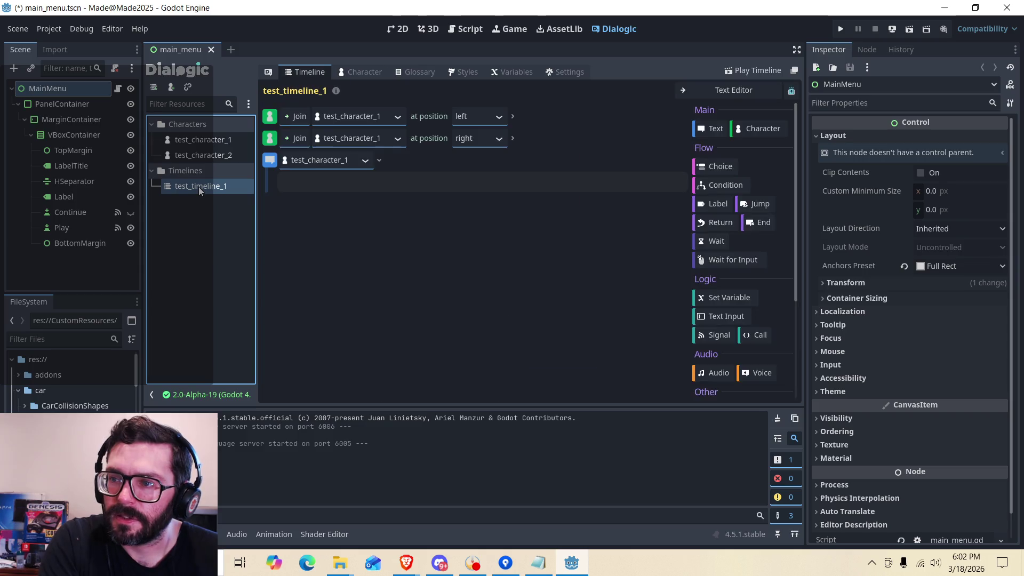
Make test_character_2 the second joiner and give test_character_1 the line 'yo! whaddup'.
left_click(391, 139)
left_click(356, 174)
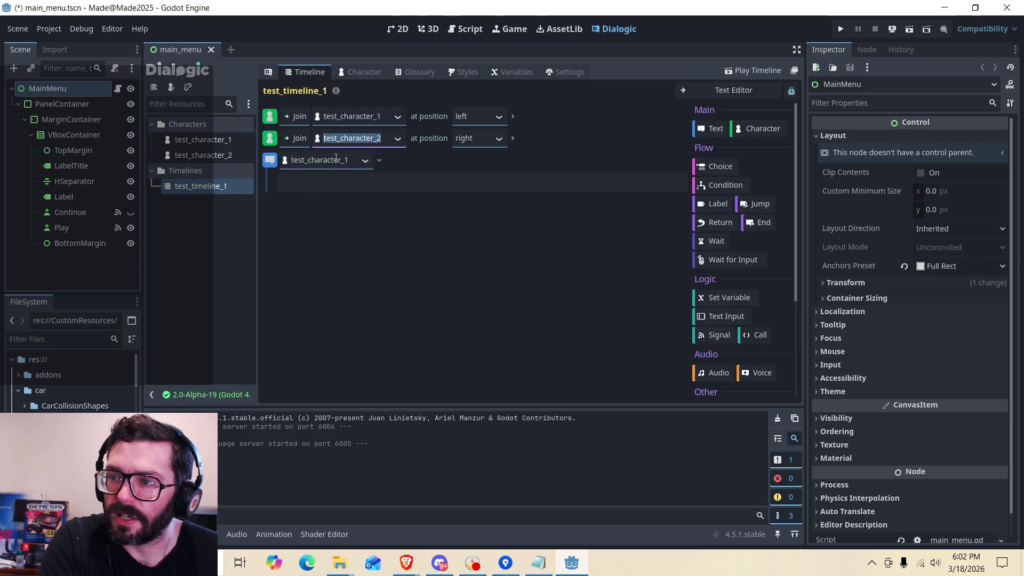
left_click(334, 183)
left_click(349, 156)
left_click(365, 161)
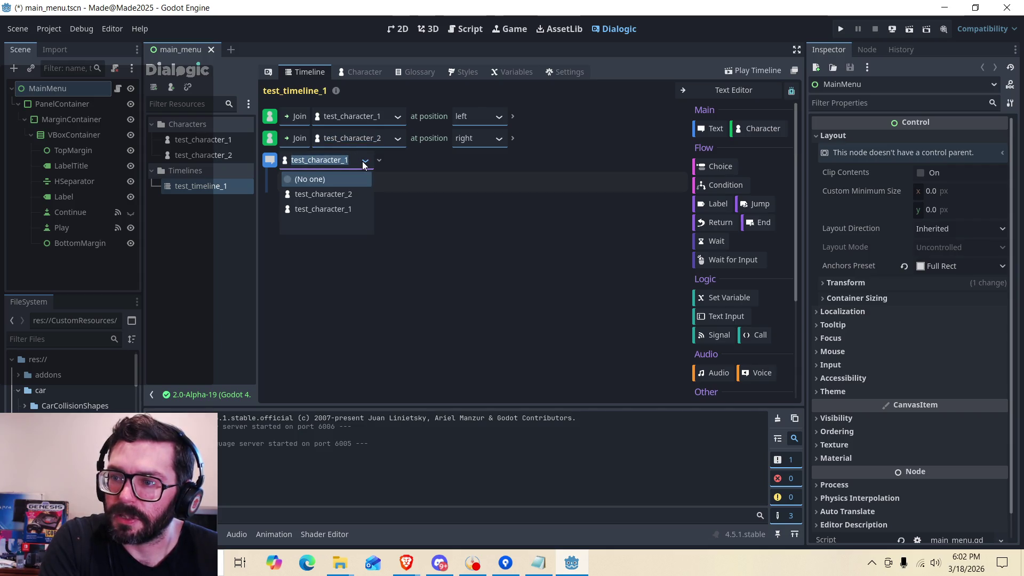
left_click(362, 161)
left_click(347, 180)
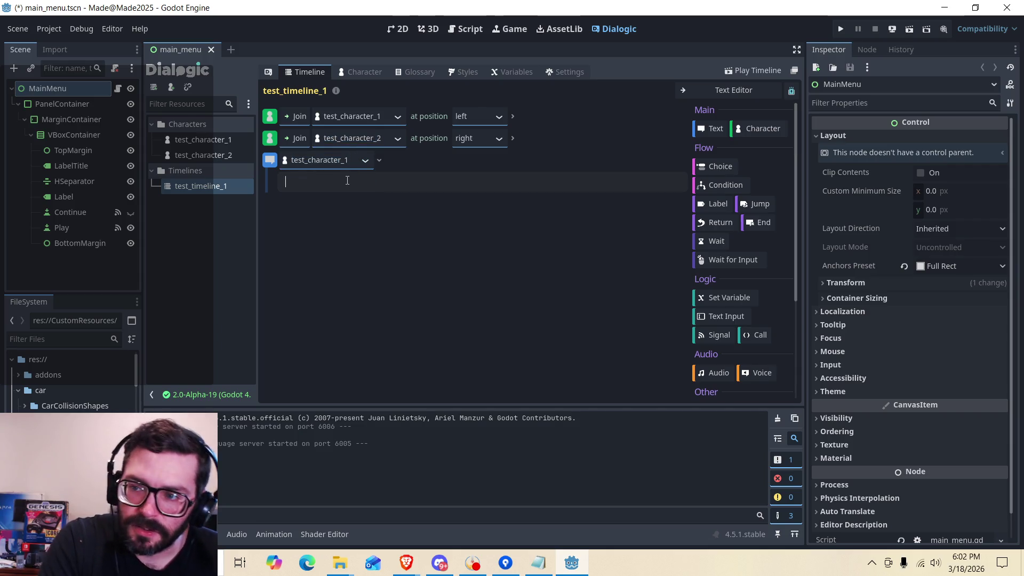
type("yo! ")
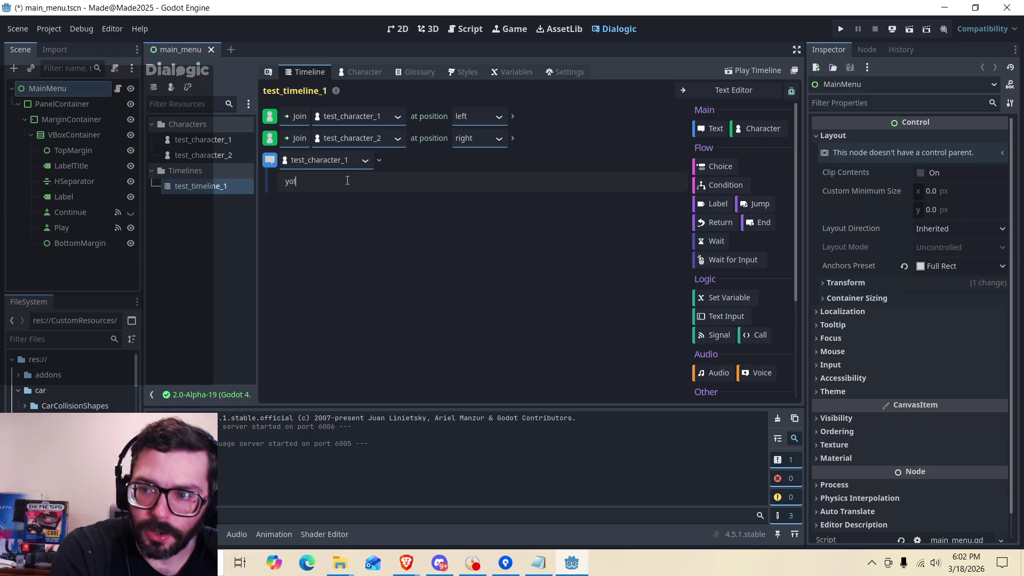
type("whaddup")
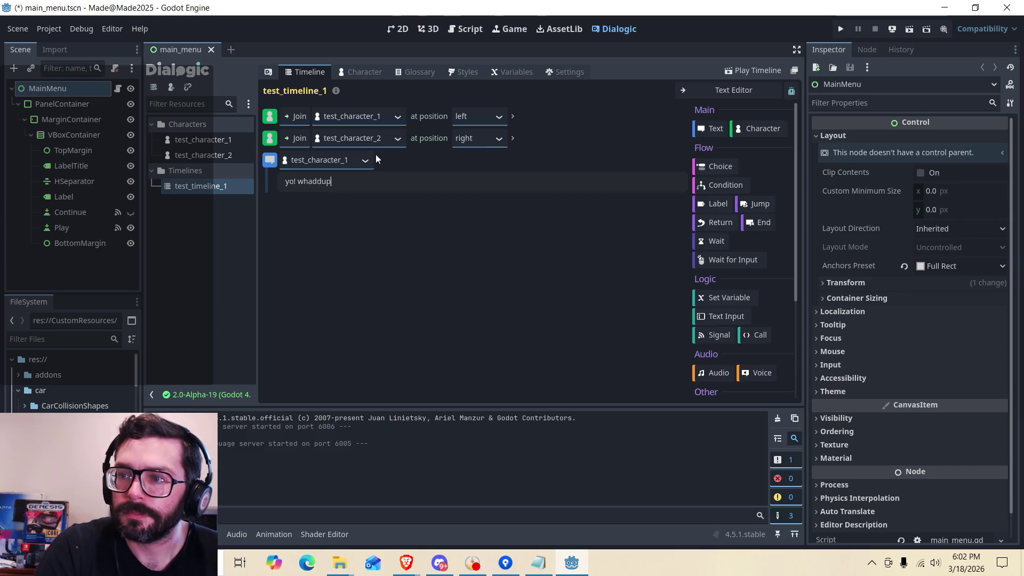
Add a Text line where test_character_2 replies 'nada. chillin bru'.
left_click(712, 129)
left_click(338, 205)
left_click(320, 237)
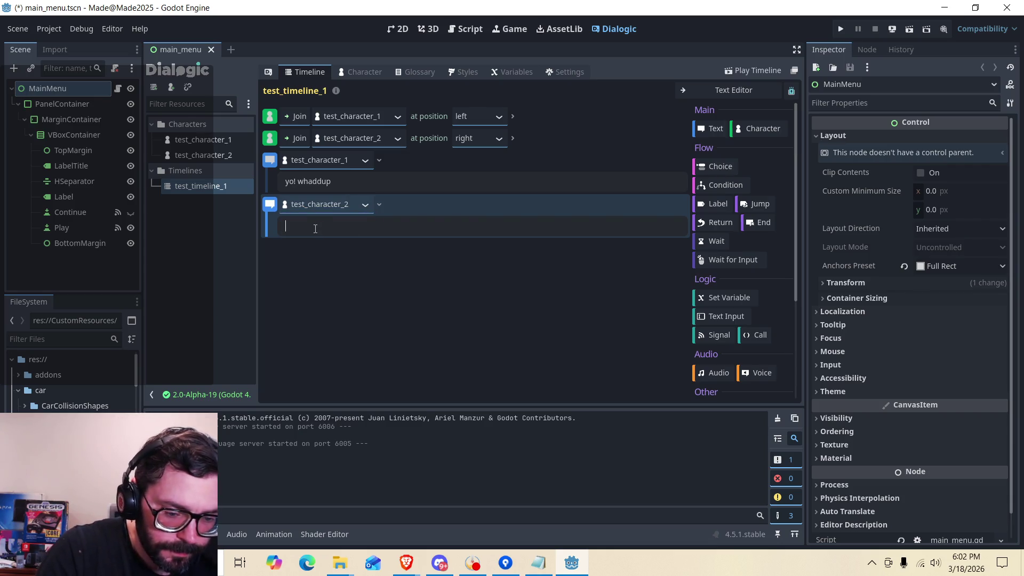
type("nada")
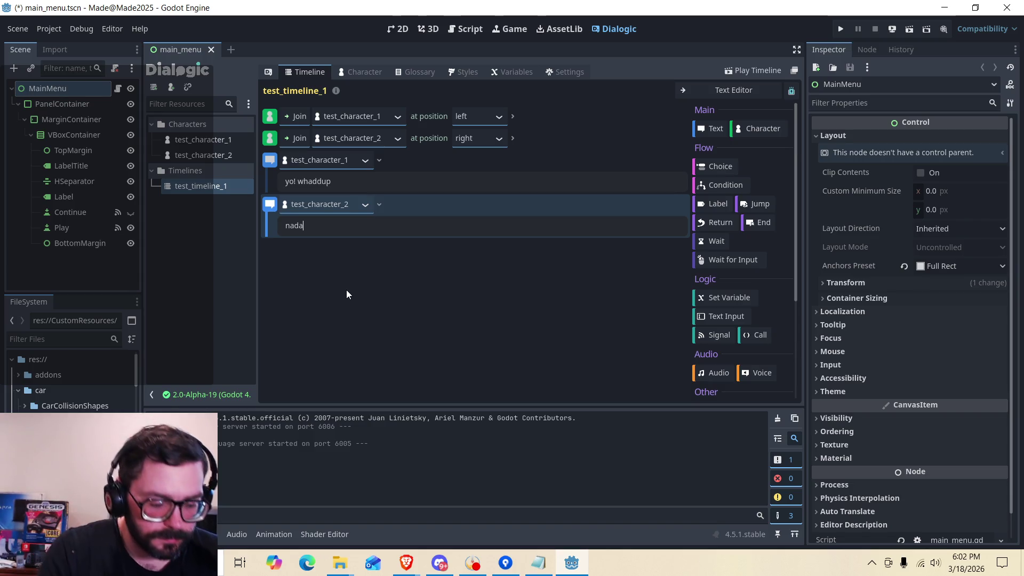
type(". chillin")
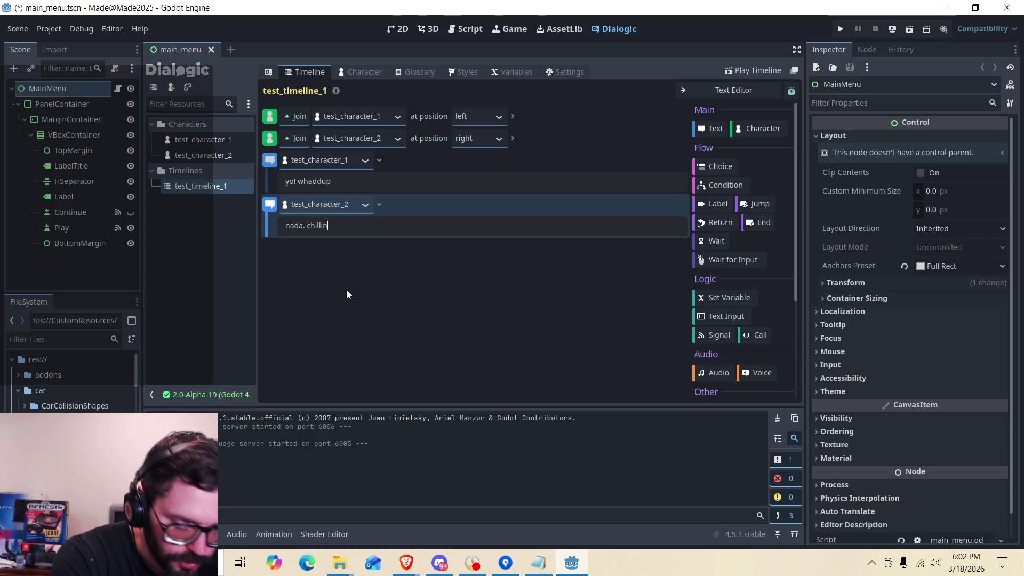
type(" bru")
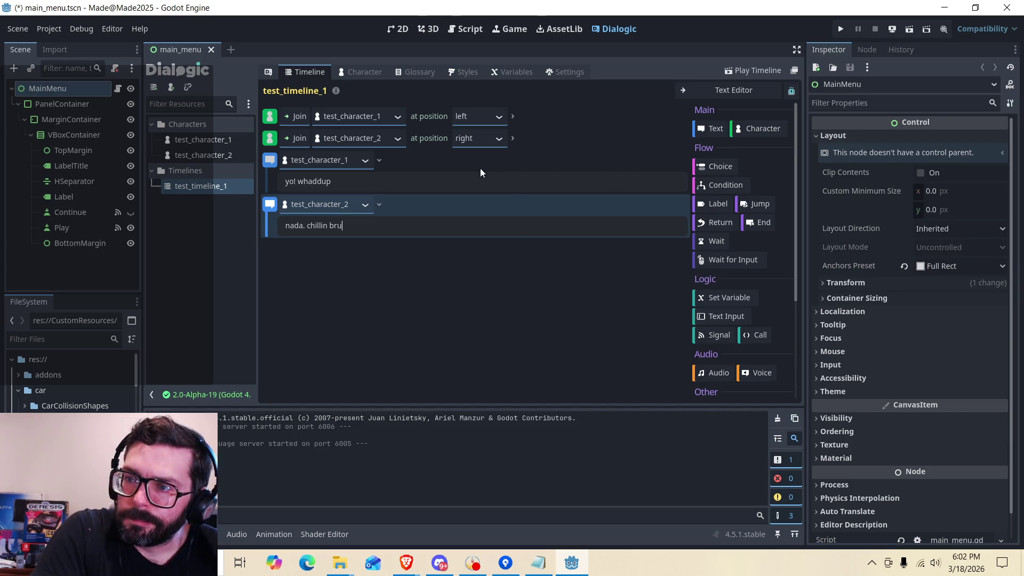
left_click(221, 238)
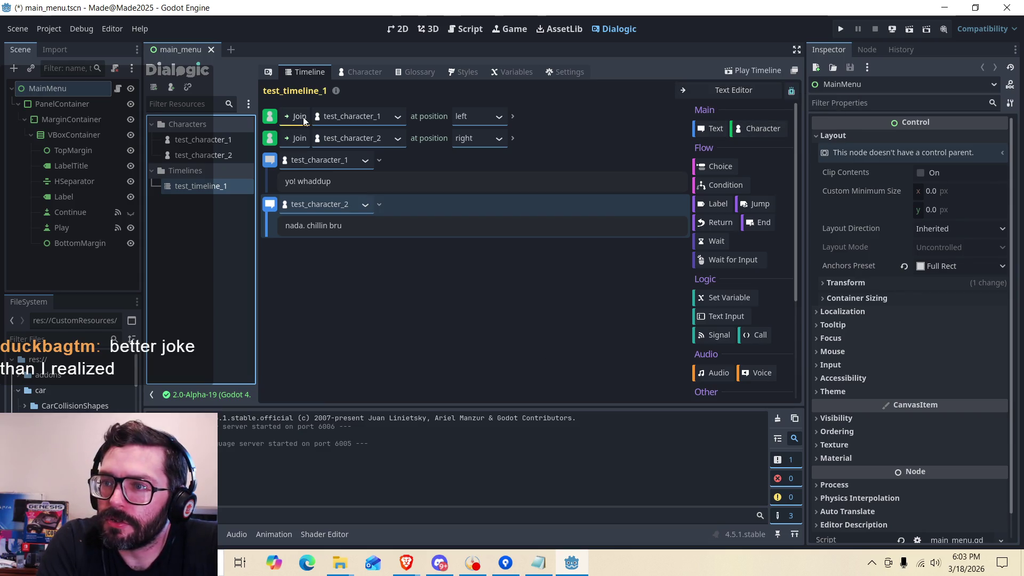
Add a Leave event for test_character_1, then a character event for test_character_2 to switch to Leave.
left_click(747, 129)
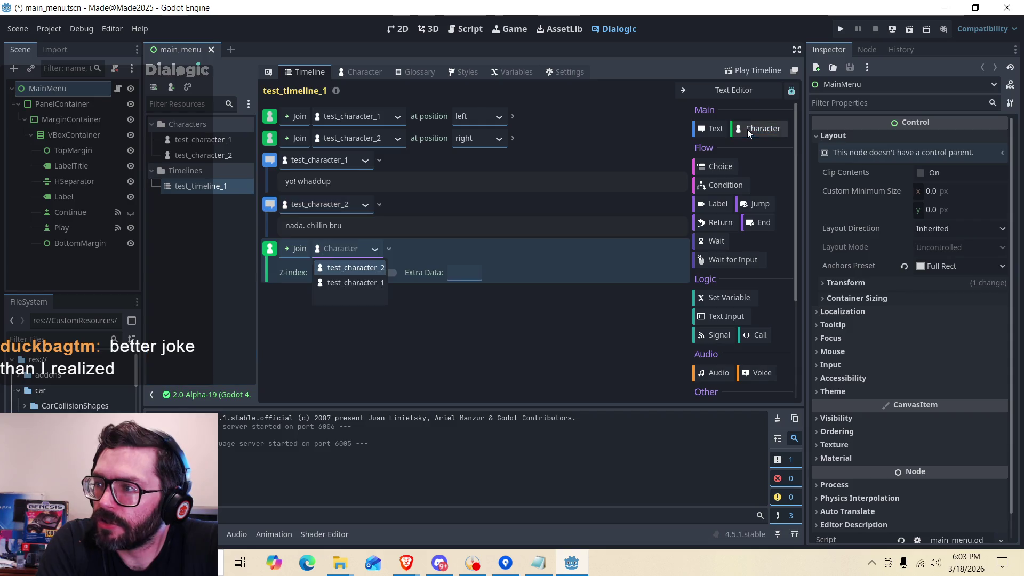
left_click(309, 250)
left_click(304, 281)
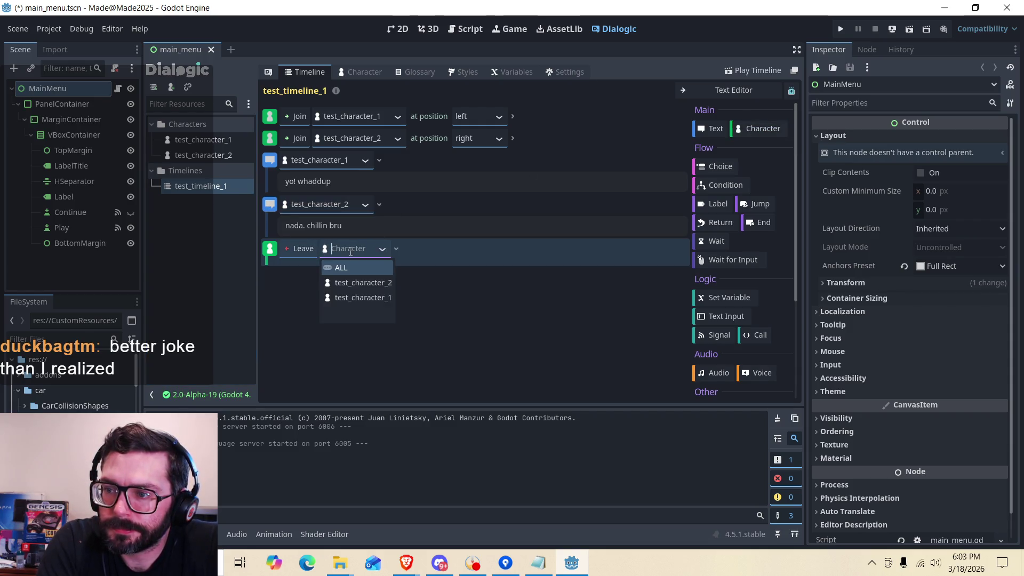
left_click(361, 298)
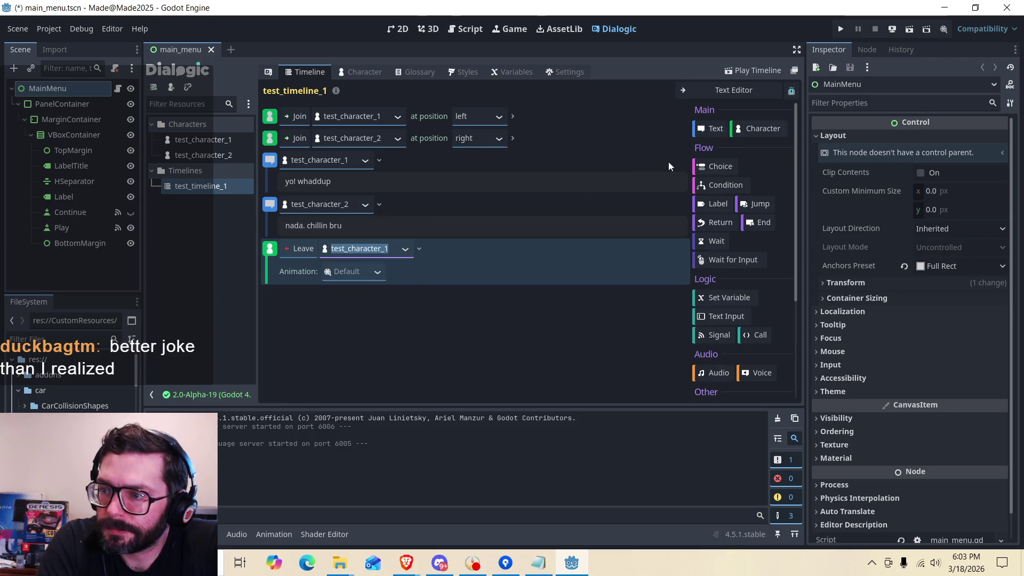
left_click(757, 128)
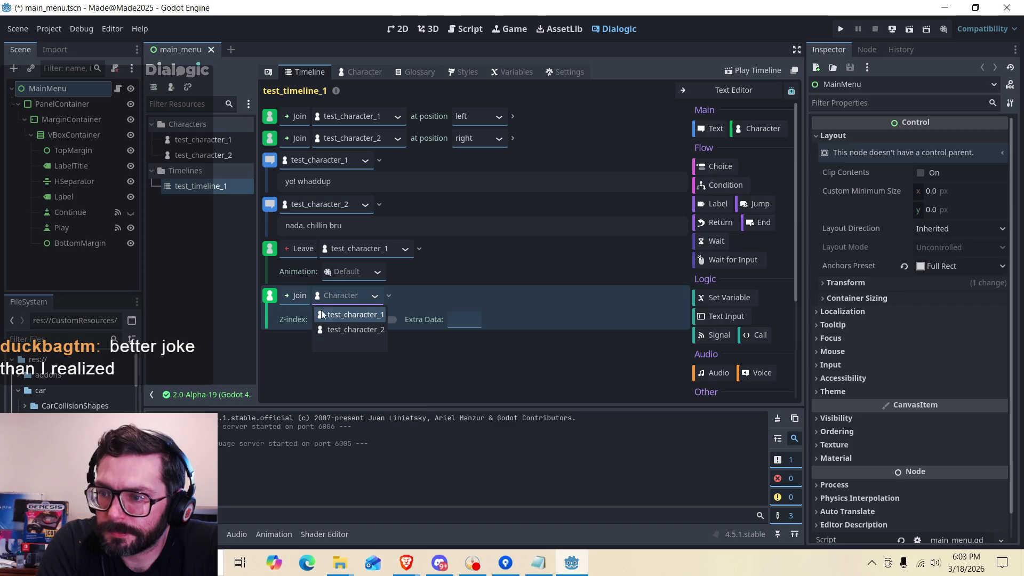
left_click(353, 330)
left_click(296, 299)
Make test_character_2 leave with Fade Out and test_character_1 leave with Fade Out Down.
left_click(302, 329)
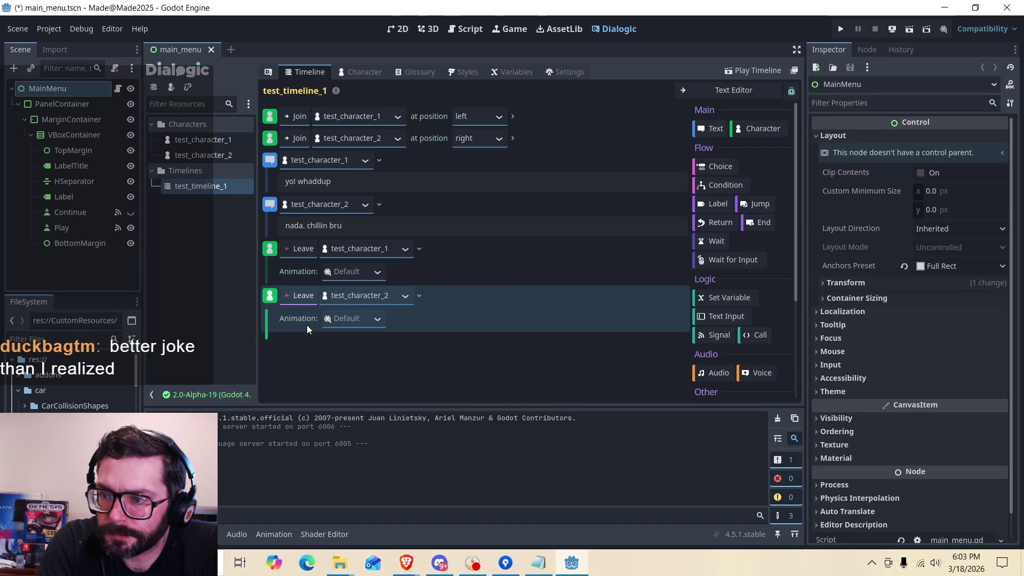
left_click(380, 320)
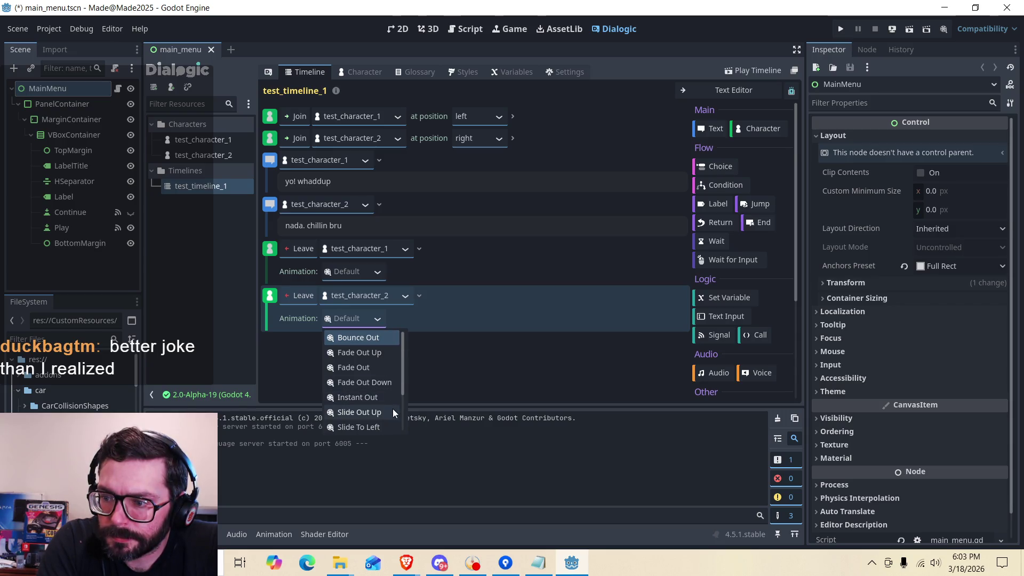
left_click(353, 399)
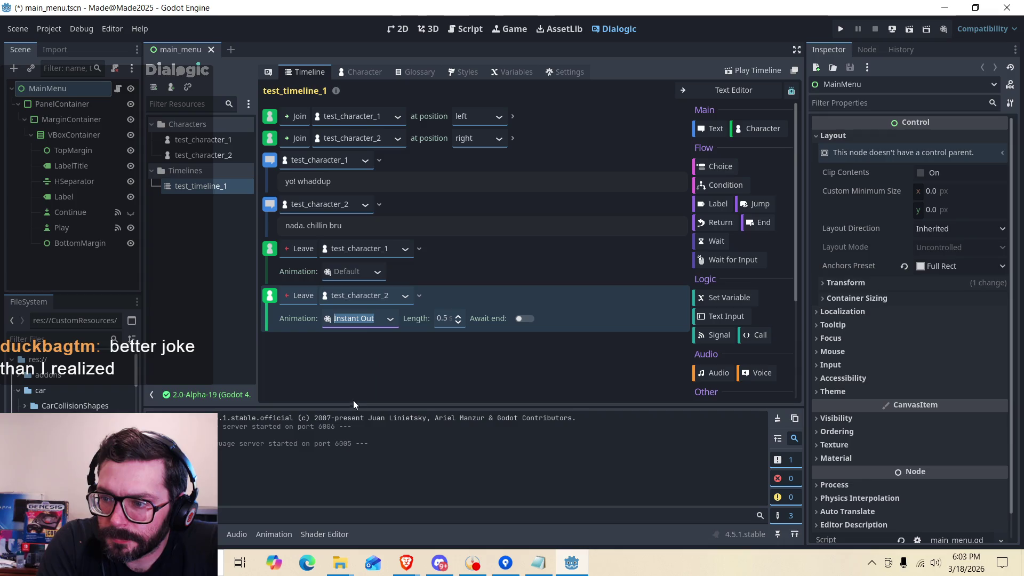
left_click(390, 320)
left_click(360, 387)
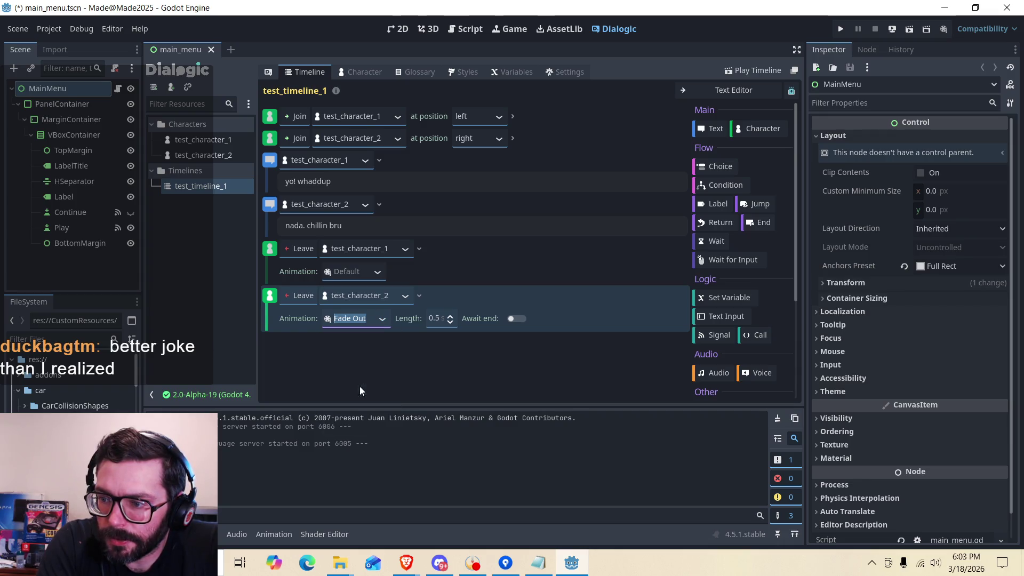
left_click(373, 273)
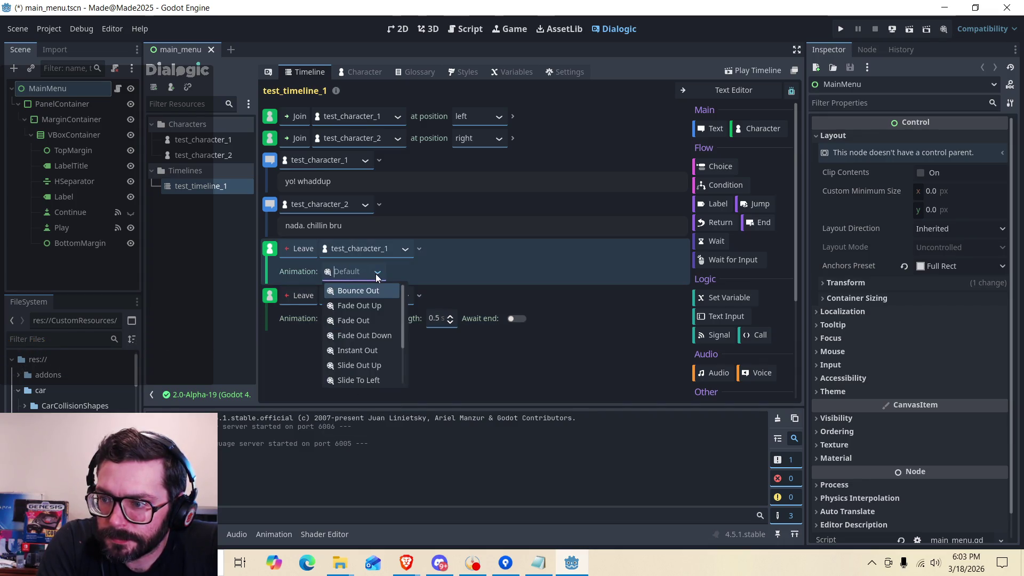
left_click(373, 335)
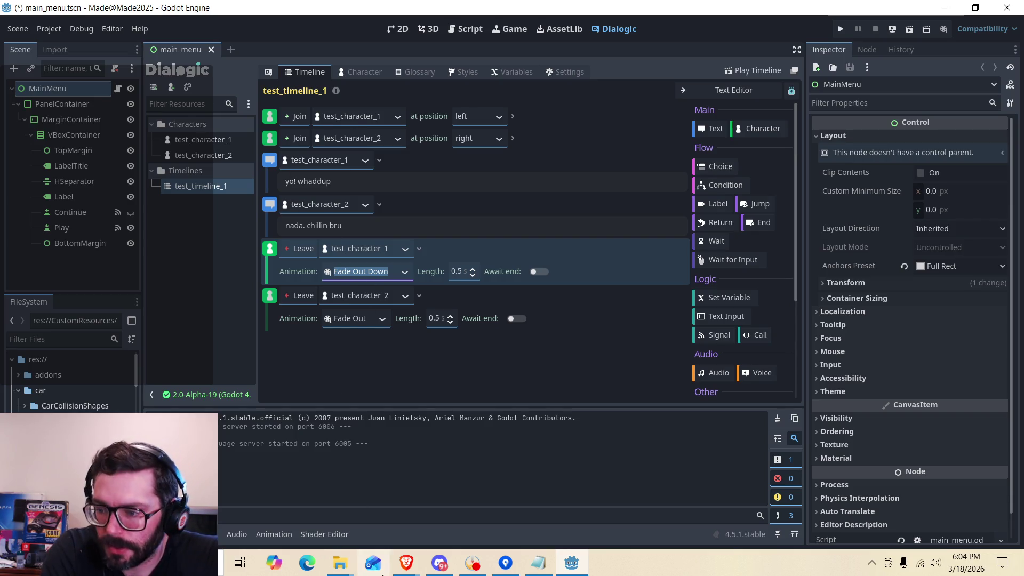
Switch to the Dialogic docs in Brave and scroll to section 5, Adding dialog to your game.
mouse_move(406, 563)
left_click(504, 502)
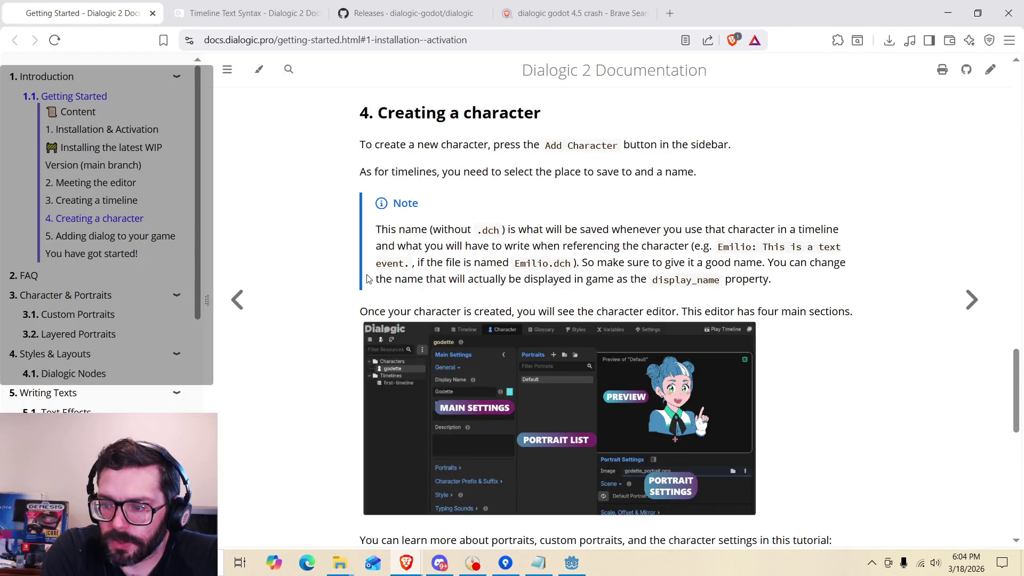
scroll(322, 272, "down", 8)
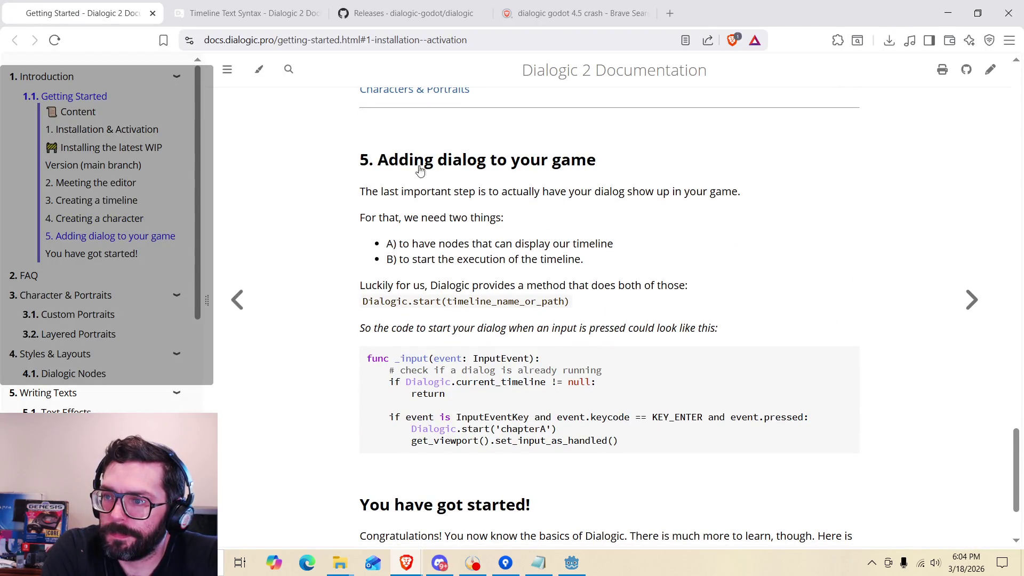
left_click_drag(418, 245, 570, 244)
left_click(569, 244)
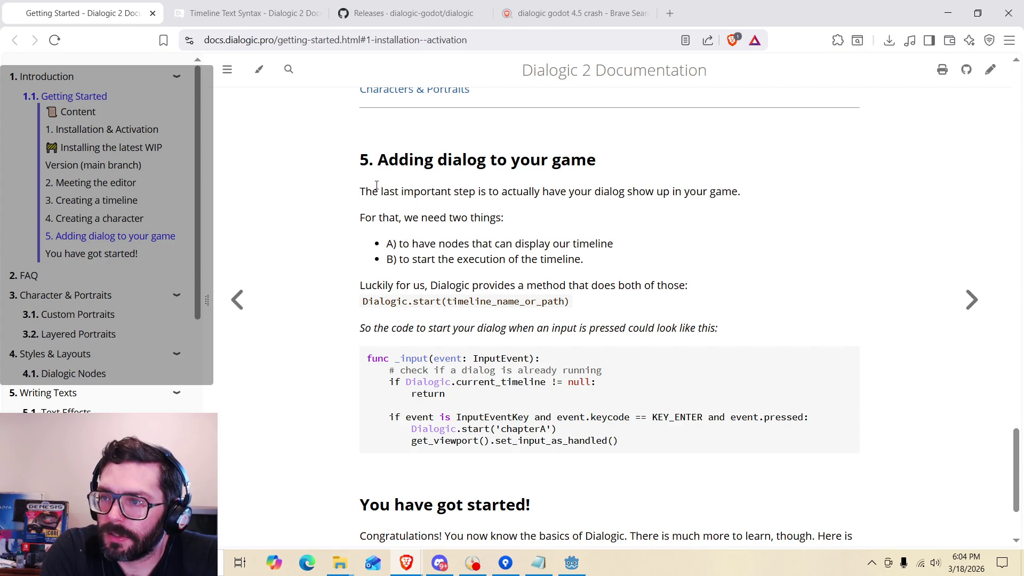
scroll(377, 185, "up", 7)
scroll(375, 184, "up", 6)
scroll(375, 184, "up", 5)
scroll(373, 209, "down", 3)
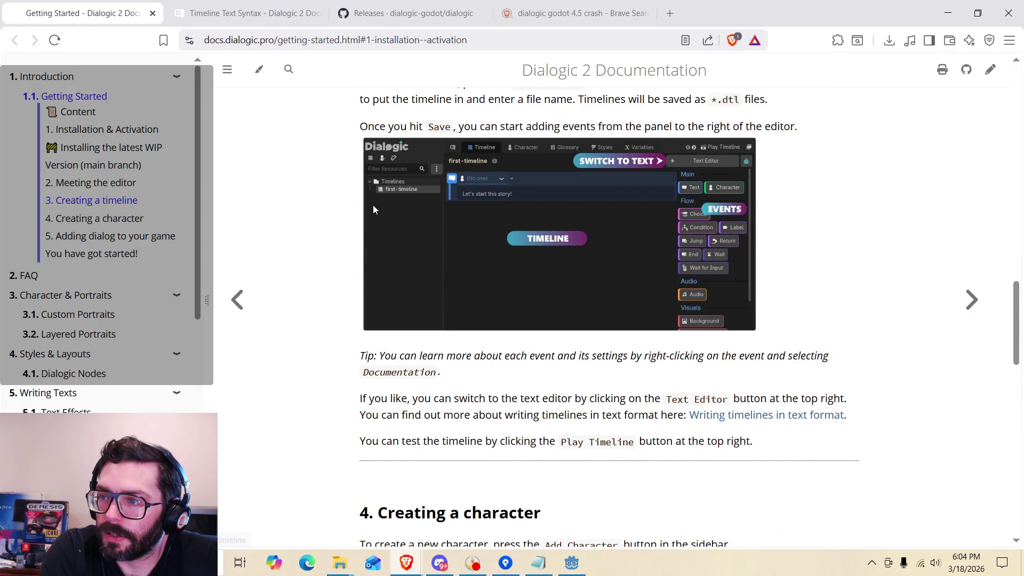
scroll(373, 209, "down", 12)
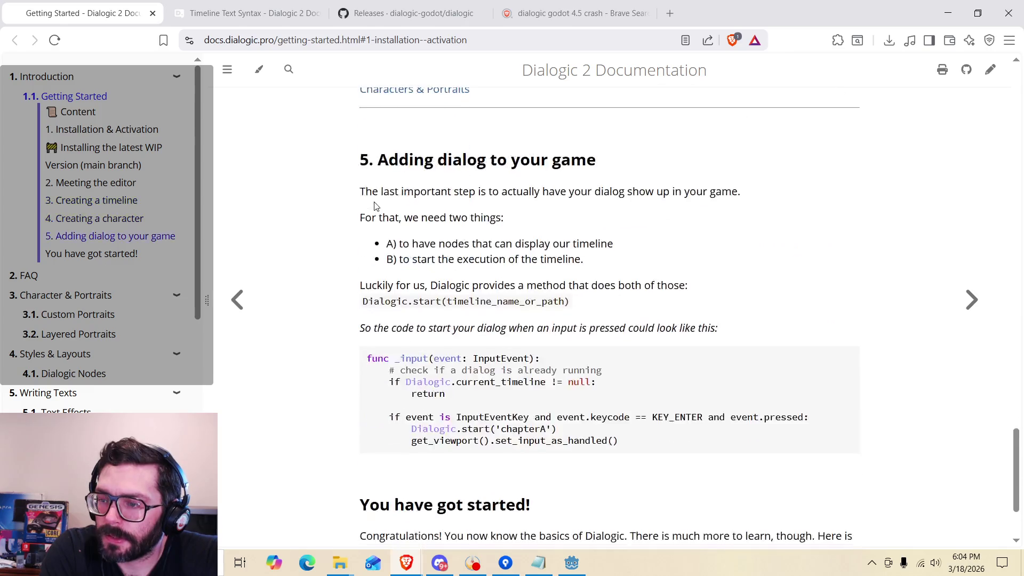
Read section 5's requirements and the Dialogic.start(timeline_name_or_path) example code.
left_click_drag(372, 191, 549, 192)
left_click(549, 192)
left_click_drag(403, 244, 544, 258)
left_click(544, 257)
left_click_drag(412, 259, 541, 285)
left_click(538, 260)
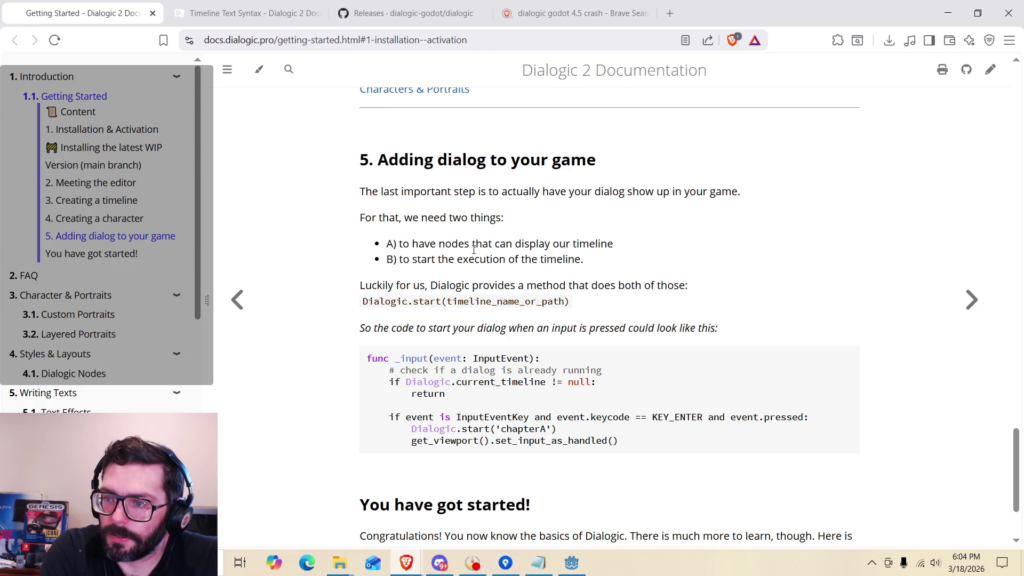
scroll(474, 249, "down", 2)
left_click_drag(367, 177, 443, 176)
left_click(443, 176)
left_click_drag(576, 176, 359, 181)
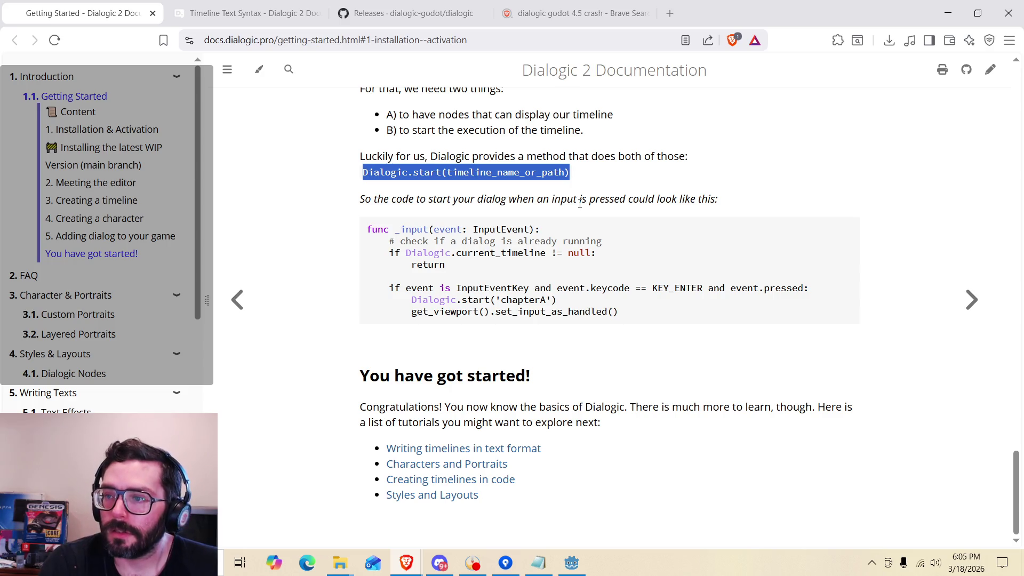
mouse_move(390, 241)
left_mouse_down()
mouse_move(457, 270)
mouse_move(628, 288)
mouse_move(373, 299)
mouse_move(365, 231)
left_mouse_up()
key("ctrl+c")
Copy the example _input code block that starts the dialog on Enter.
left_click(628, 314)
right_click(420, 235)
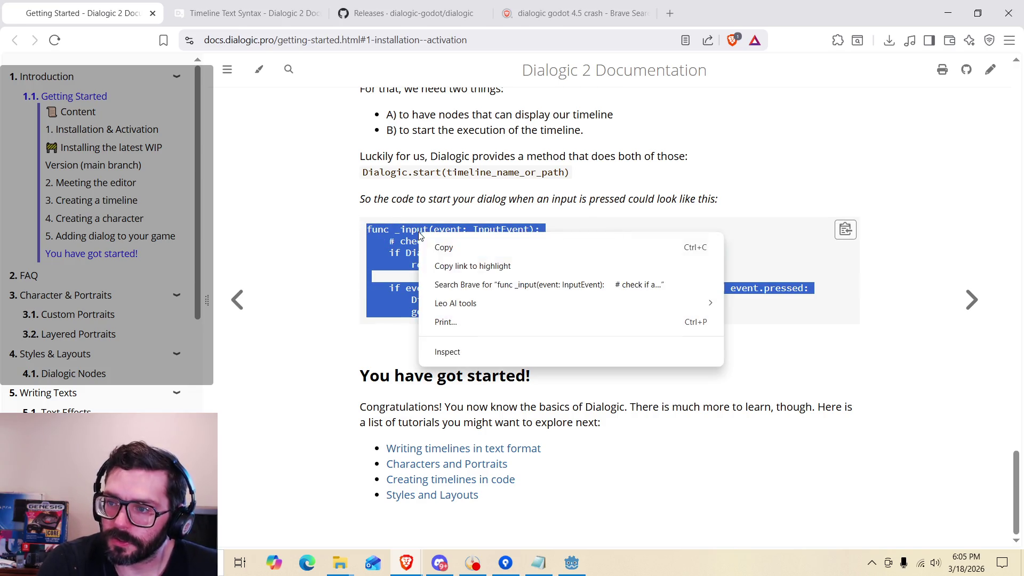
left_click(446, 247)
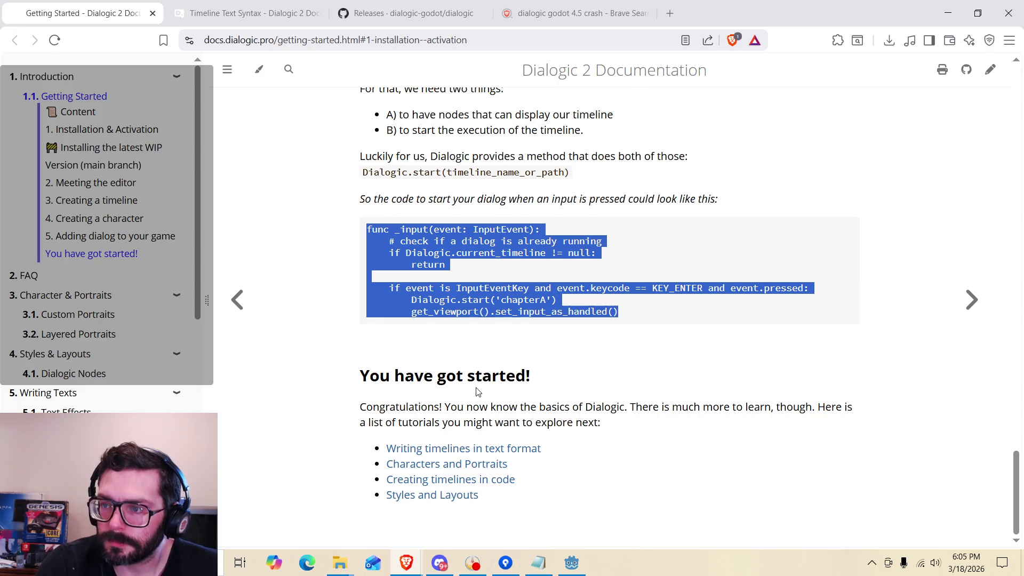
Scroll the Getting Started page back up to section 3, Creating a timeline.
scroll(475, 393, "up", 8)
scroll(484, 308, "up", 15)
scroll(485, 293, "down", 3)
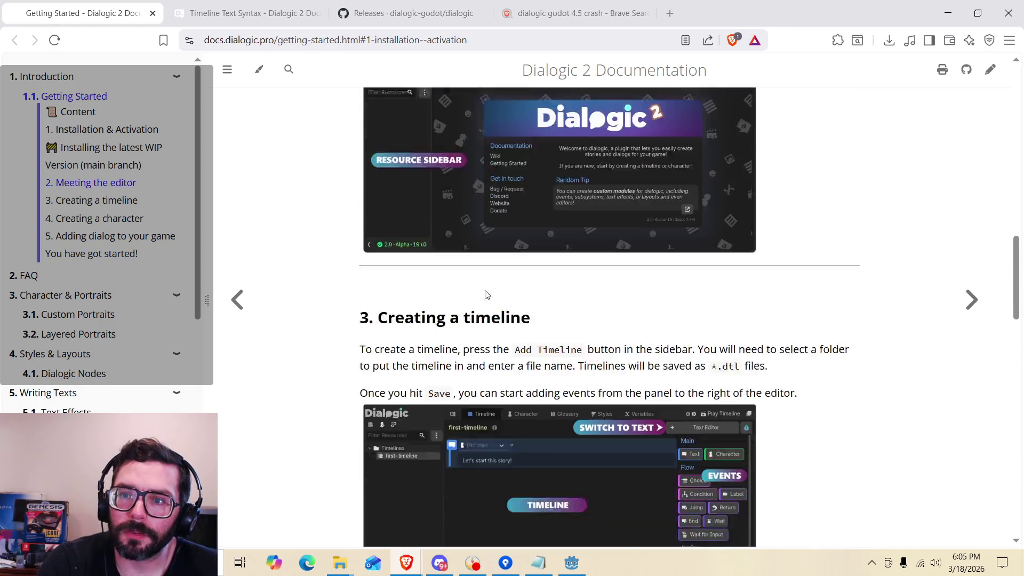
scroll(494, 206, "down", 5)
scroll(496, 206, "up", 6)
scroll(490, 207, "down", 2)
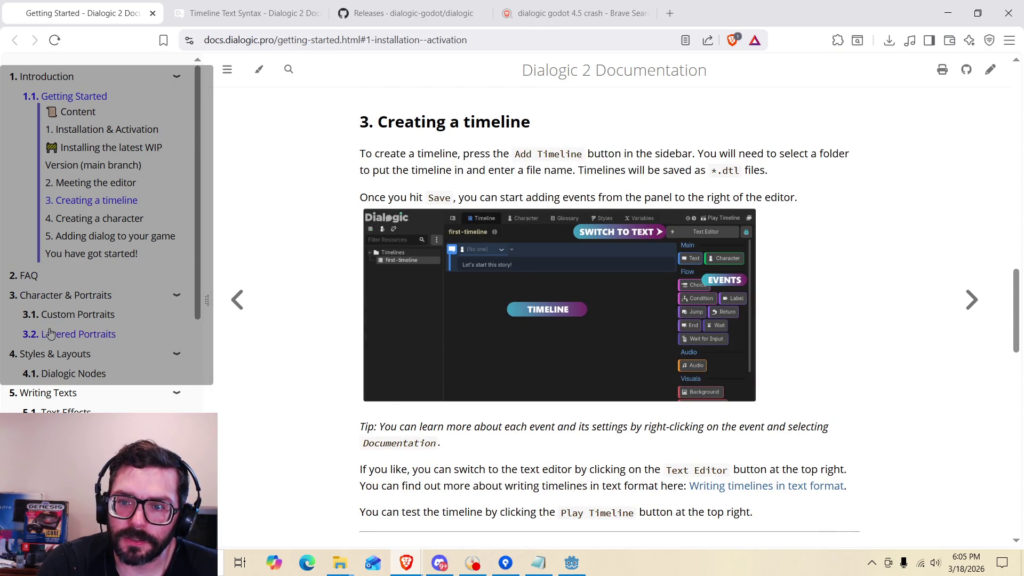
scroll(64, 398, "down", 1)
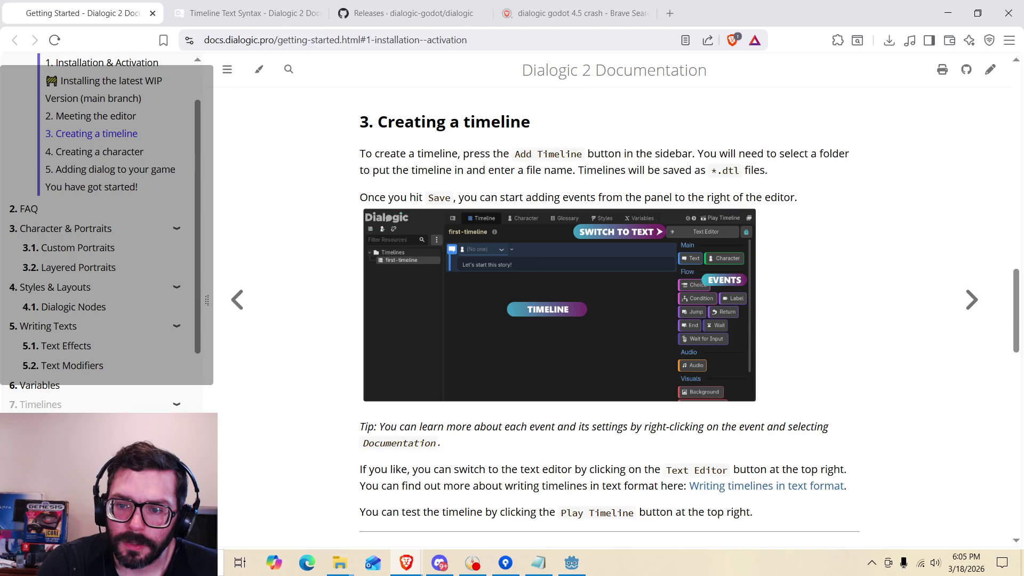
scroll(81, 390, "down", 5)
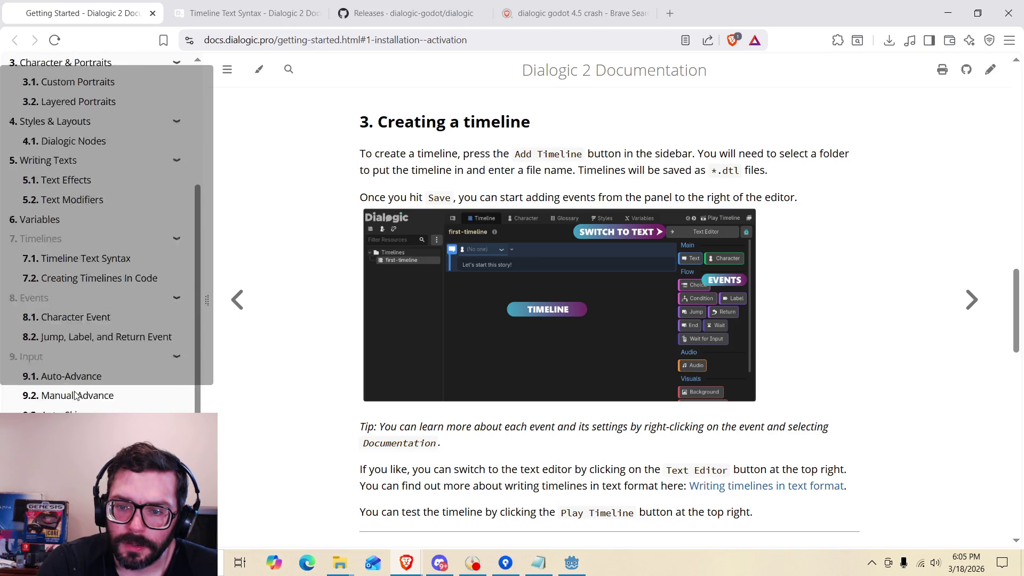
scroll(75, 395, "up", 2)
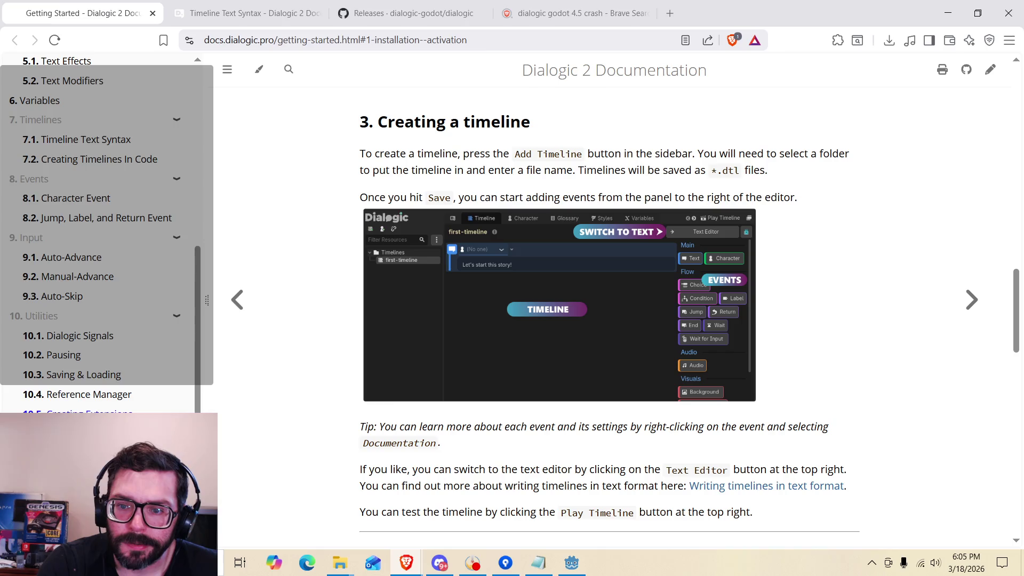
scroll(70, 392, "up", 1)
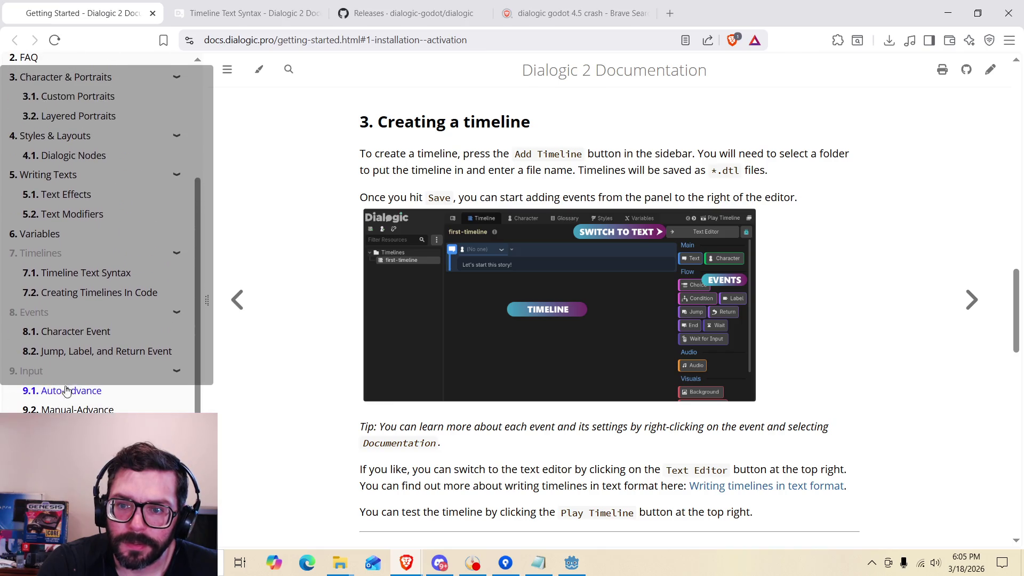
Go to the 8.1 Character Event docs page and scroll to The Main Settings.
left_click(78, 333)
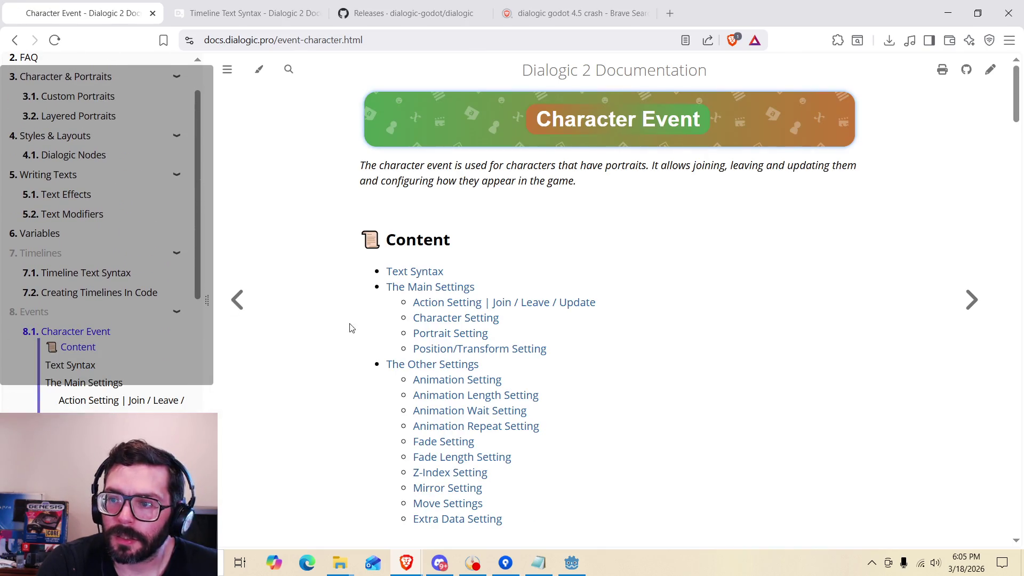
scroll(467, 303, "down", 6)
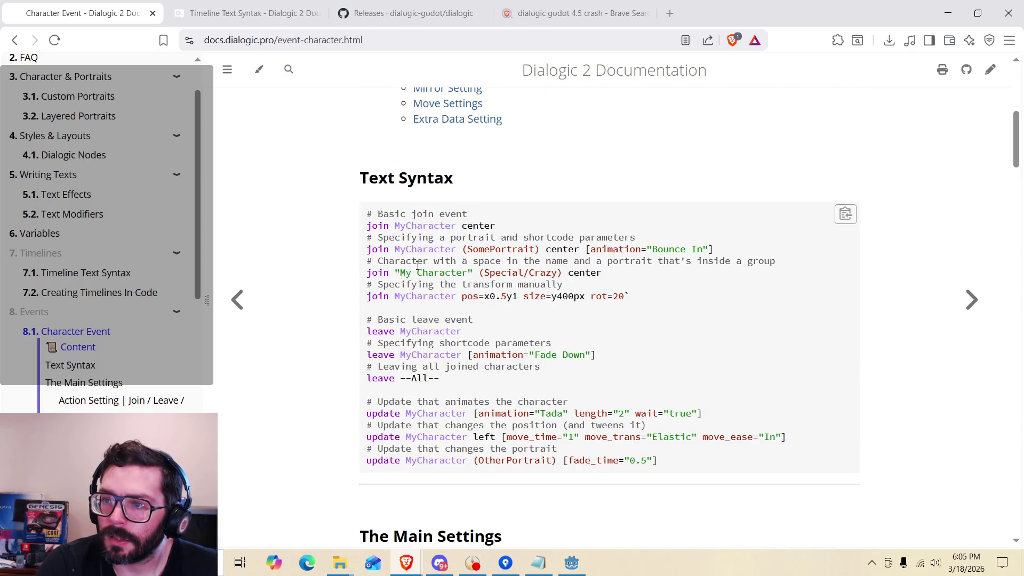
scroll(384, 235, "down", 6)
scroll(387, 251, "down", 1)
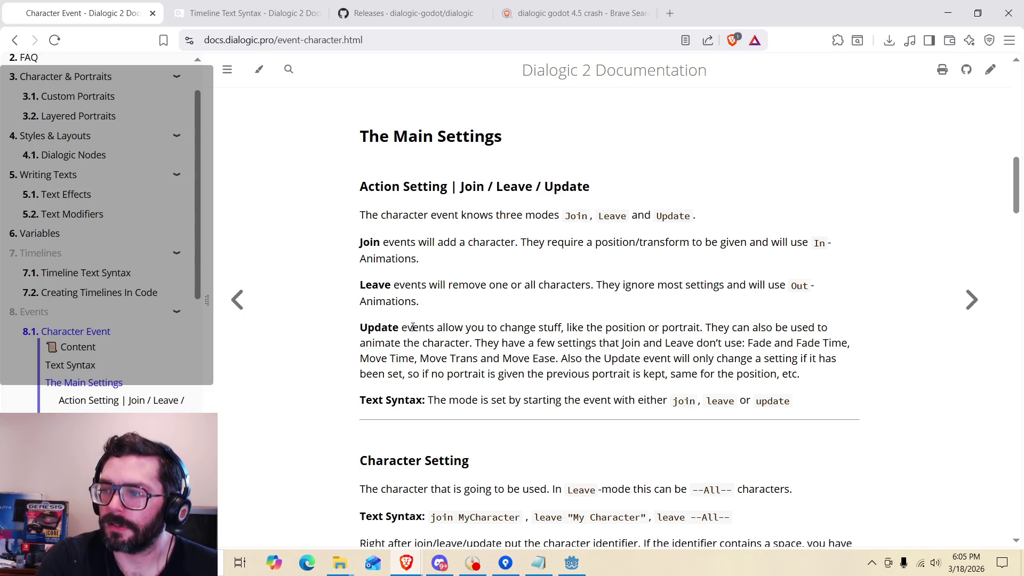
Read the paragraph on what Update events can change, then return to Godot.
left_click_drag(419, 328, 587, 340)
left_click(585, 321)
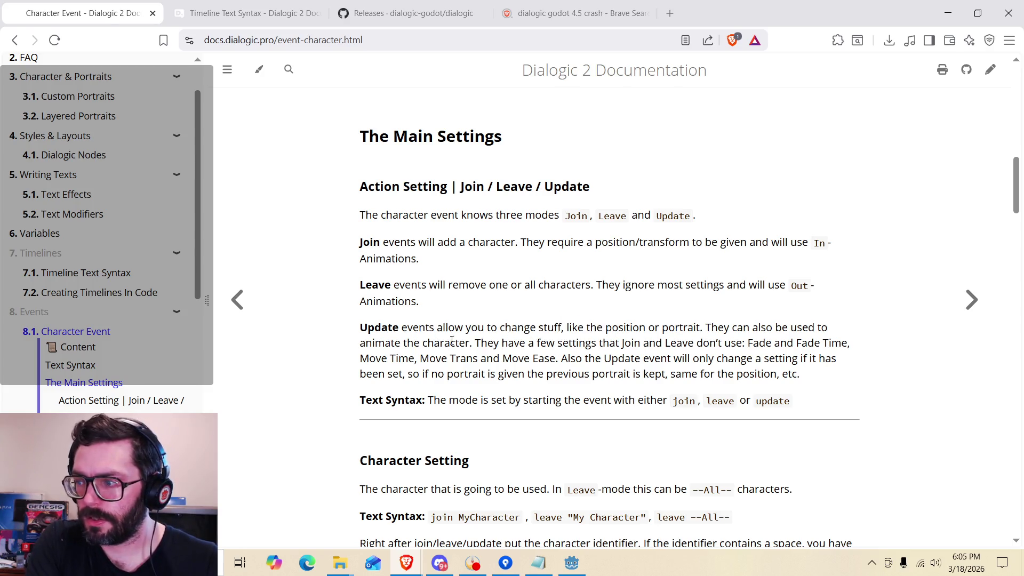
left_click_drag(368, 343, 582, 342)
left_click(495, 343)
left_click(574, 342)
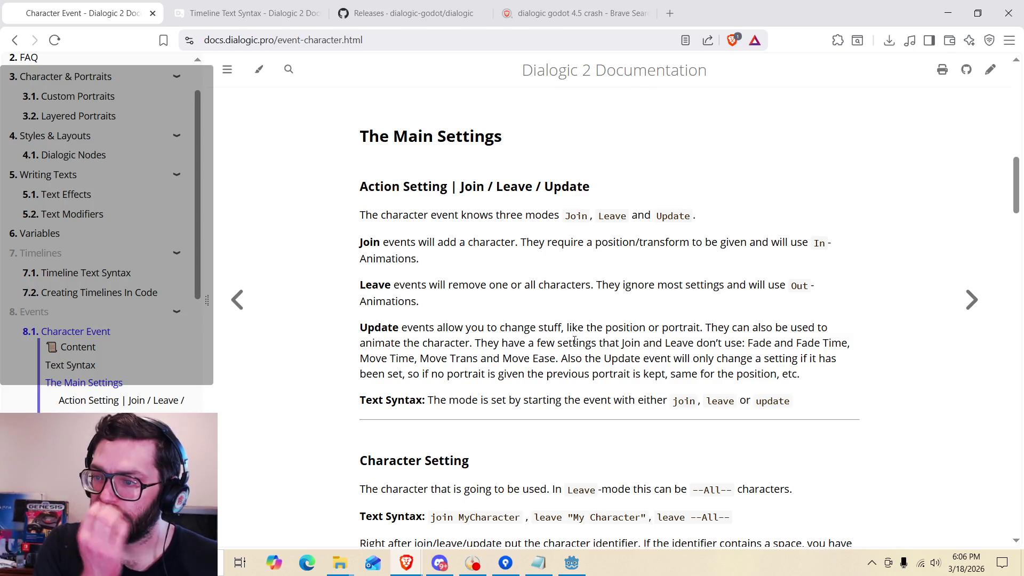
left_click_drag(467, 399, 664, 393)
left_click(645, 392)
left_click_drag(500, 326, 577, 386)
left_click(577, 386)
left_click(572, 563)
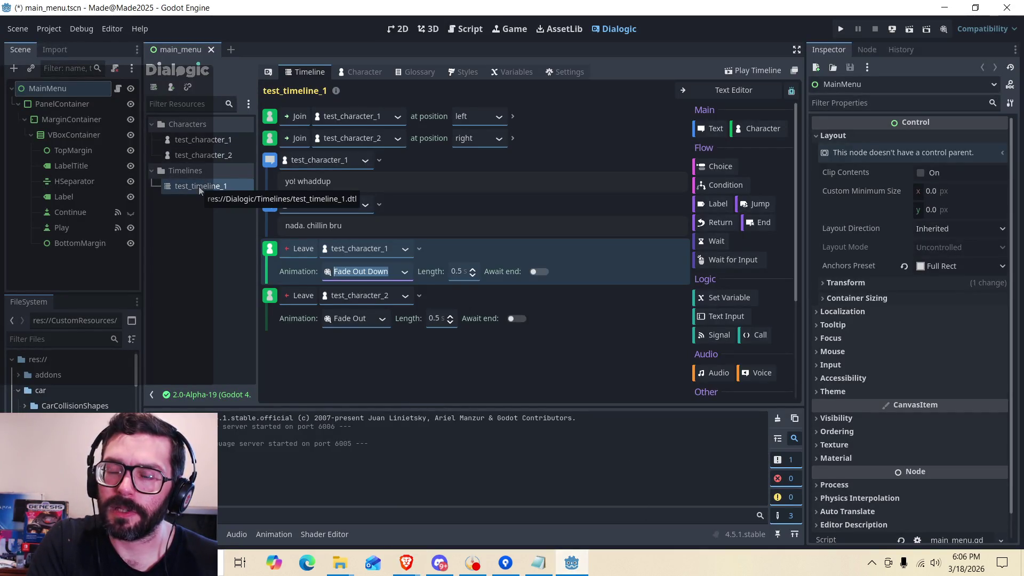
Open the MainMenu node's main_menu.gd script.
left_click(394, 33)
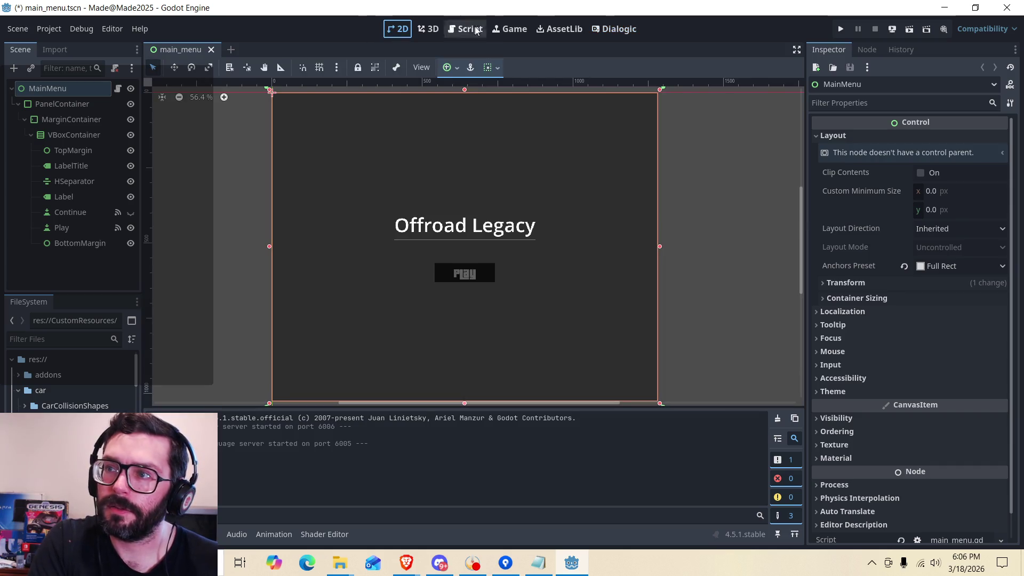
left_click(465, 29)
left_click(399, 29)
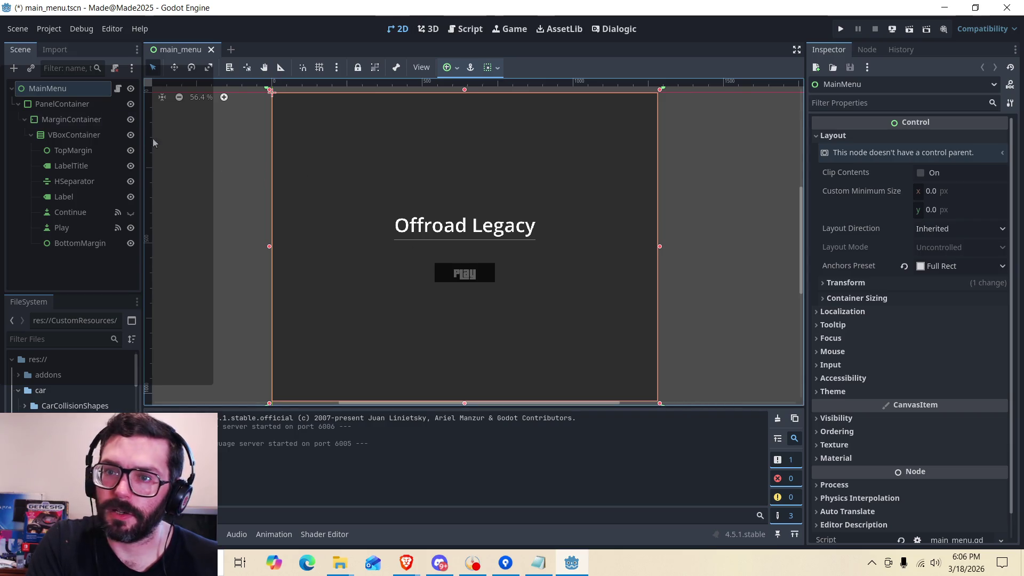
left_click(119, 91)
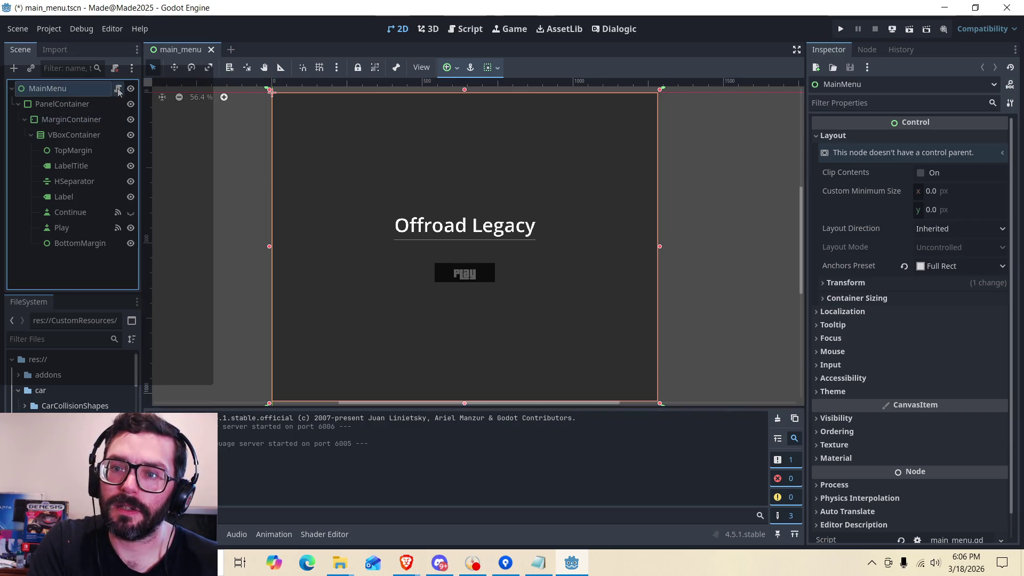
left_click(119, 91)
scroll(428, 275, "down", 2)
scroll(427, 275, "up", 2)
scroll(352, 262, "down", 2)
Paste the copied _input function with Dialogic.start onto empty line 14.
left_click(374, 190)
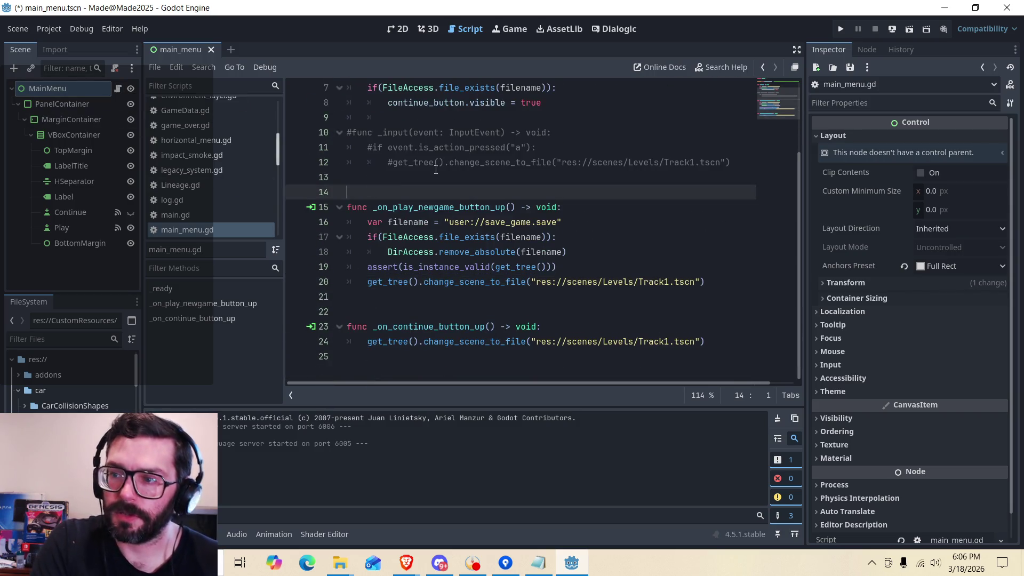
key("ctrl+v")
key("Return")
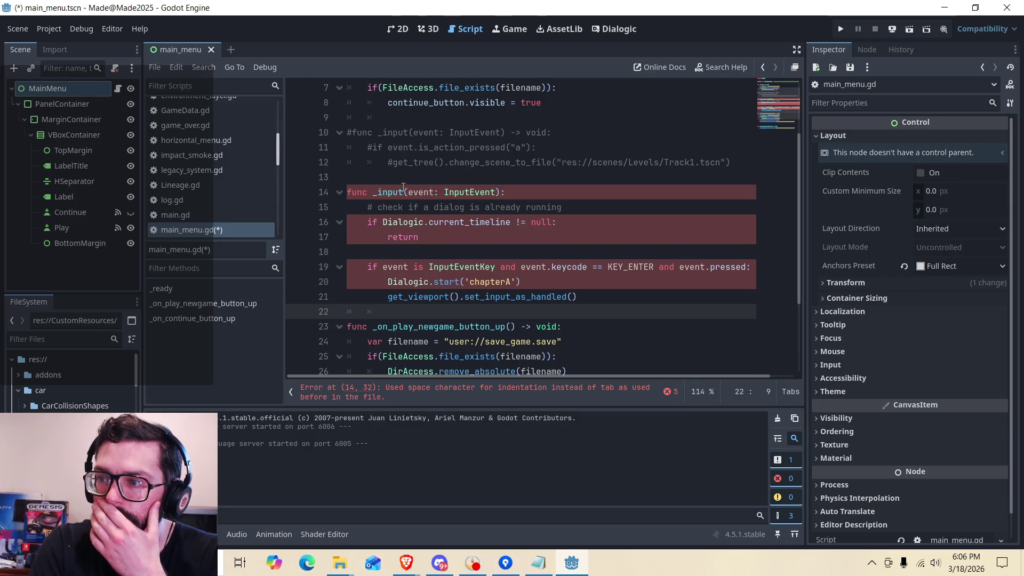
mouse_move(404, 187)
left_click(353, 220)
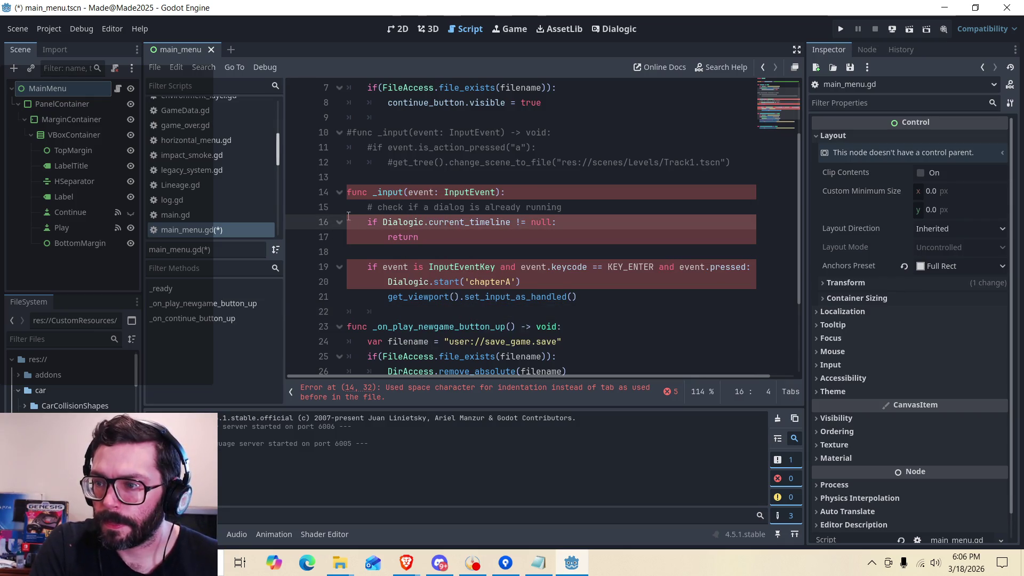
Replace the space indentation with tabs on lines 17, 20 and 21 to clear errors.
left_click(369, 204)
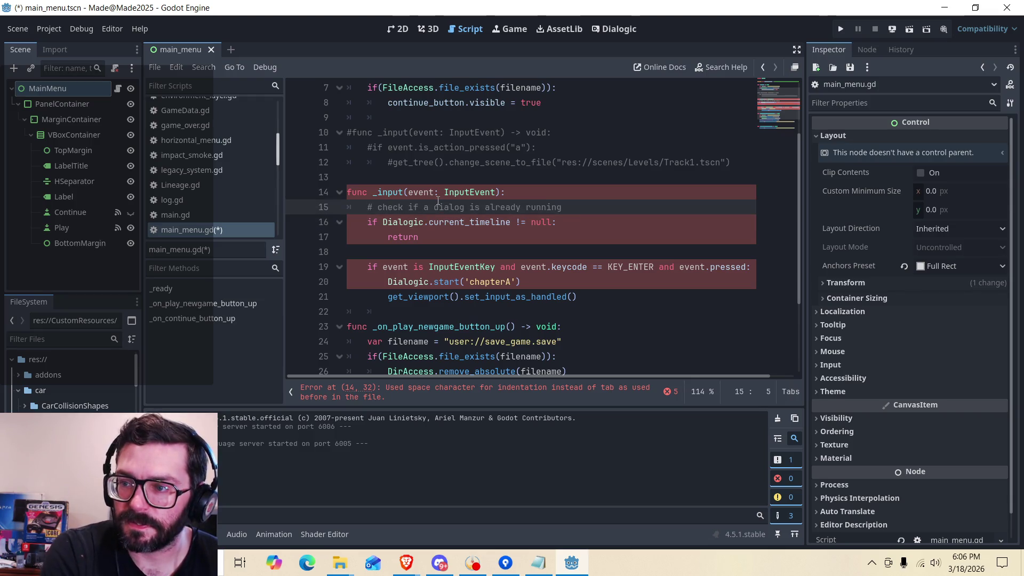
key("Up")
key("Down")
key("Down")
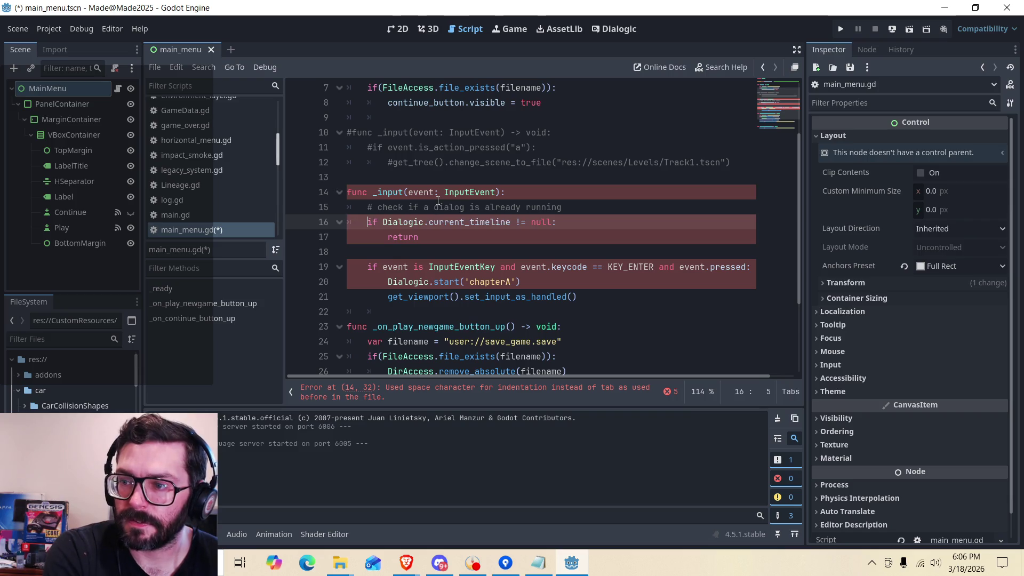
key("Down")
key("BackSpace")
key("BackSpace")
key("BackSpace")
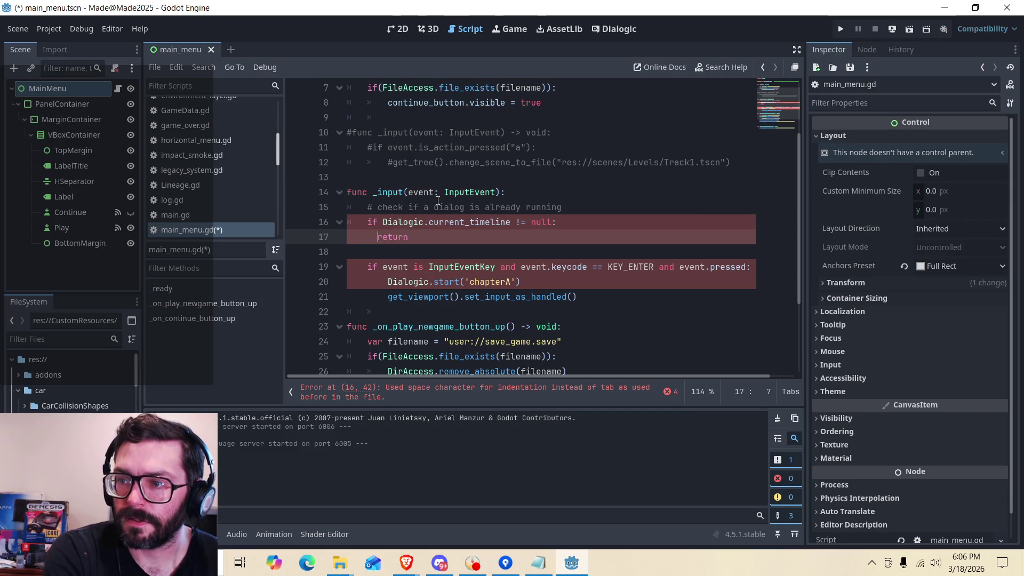
key("Down")
key("Down")
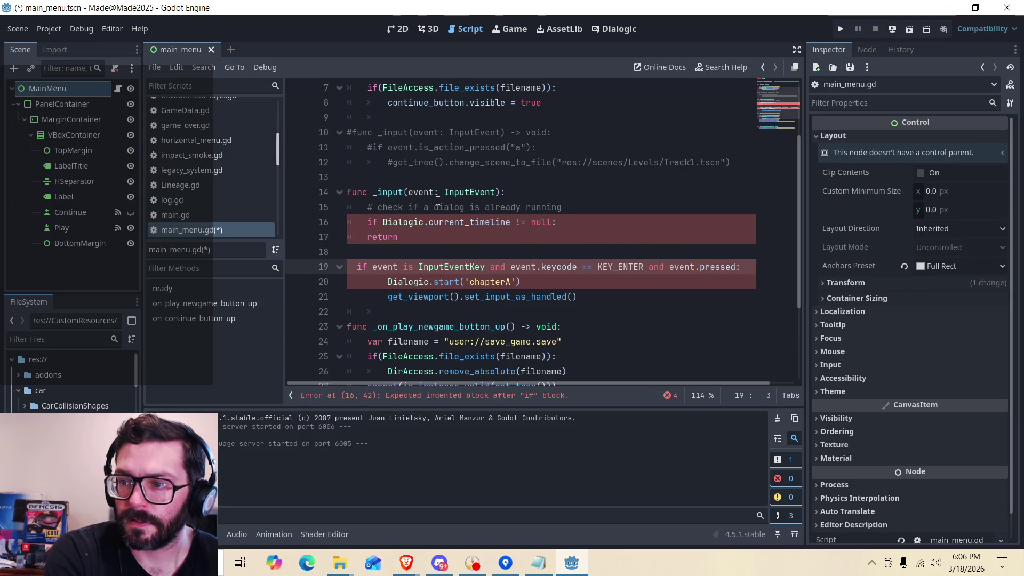
key("Up")
key("Up")
key("Tab")
key("Down")
key("Down")
key("Down")
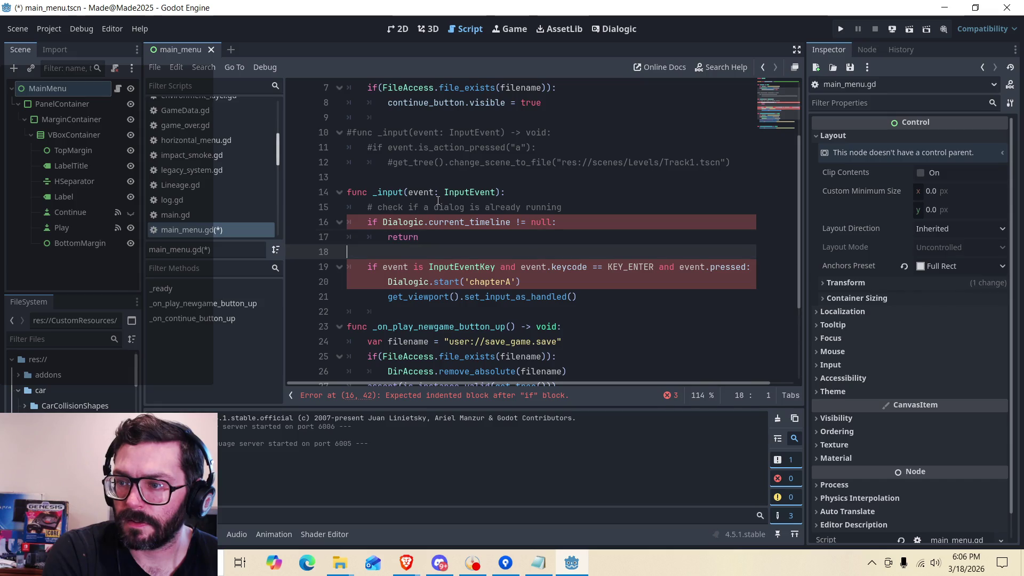
key("BackSpace")
key("BackSpace")
key("BackSpace")
key("BackSpace")
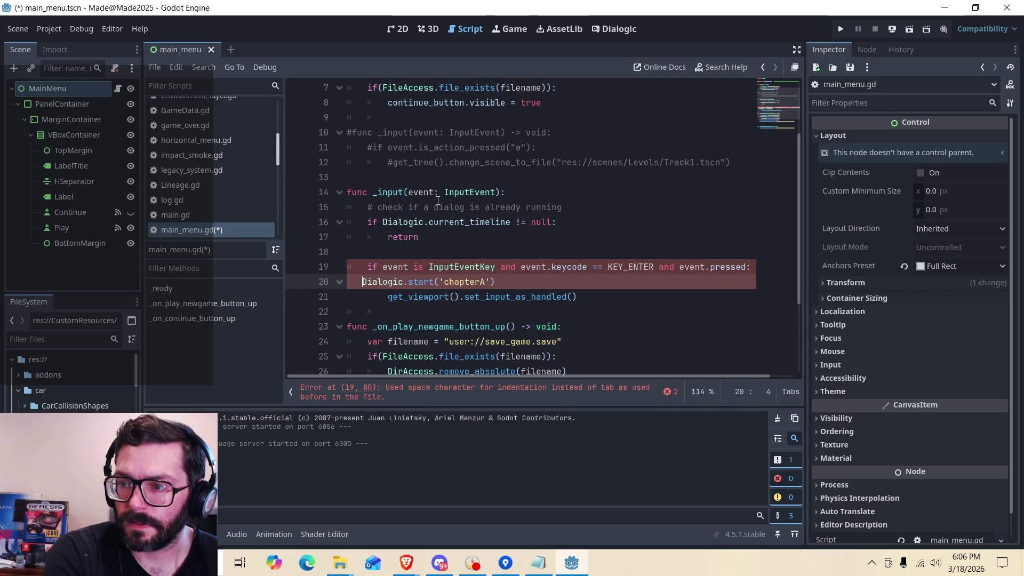
key("Tab")
key("Down")
key("BackSpace")
key("BackSpace")
key("BackSpace")
key("Tab")
key("Tab")
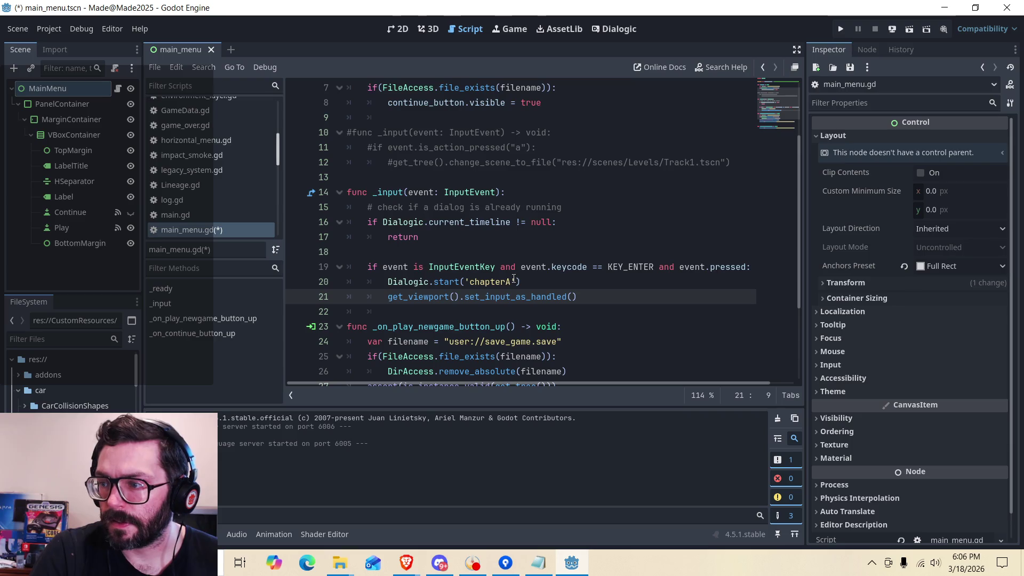
Replace 'chapterA' with 'test_timeline_1' in Dialogic.start and save main_menu.gd.
left_click_drag(511, 282, 471, 283)
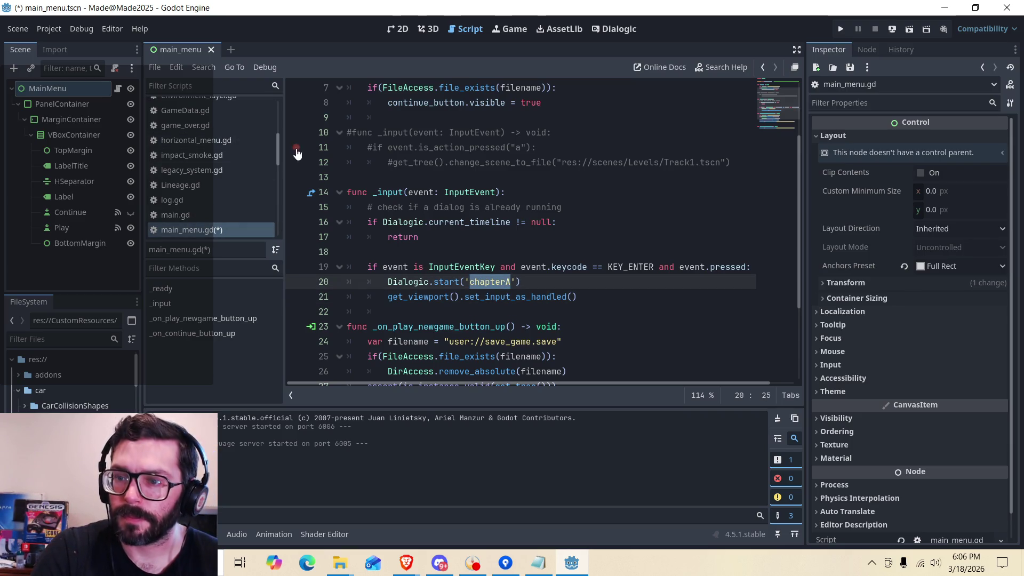
left_click(614, 29)
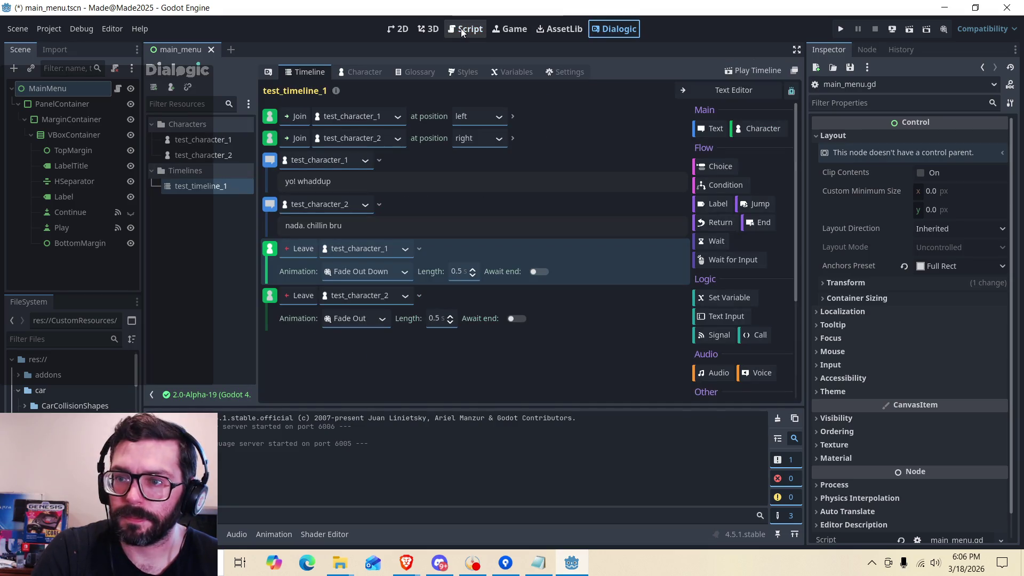
left_click(462, 29)
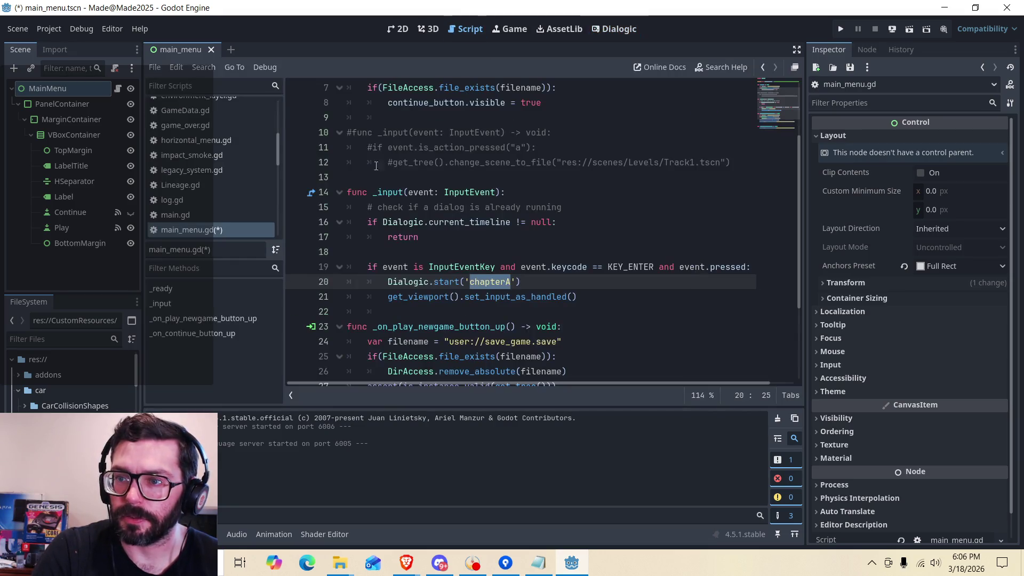
type("test_time")
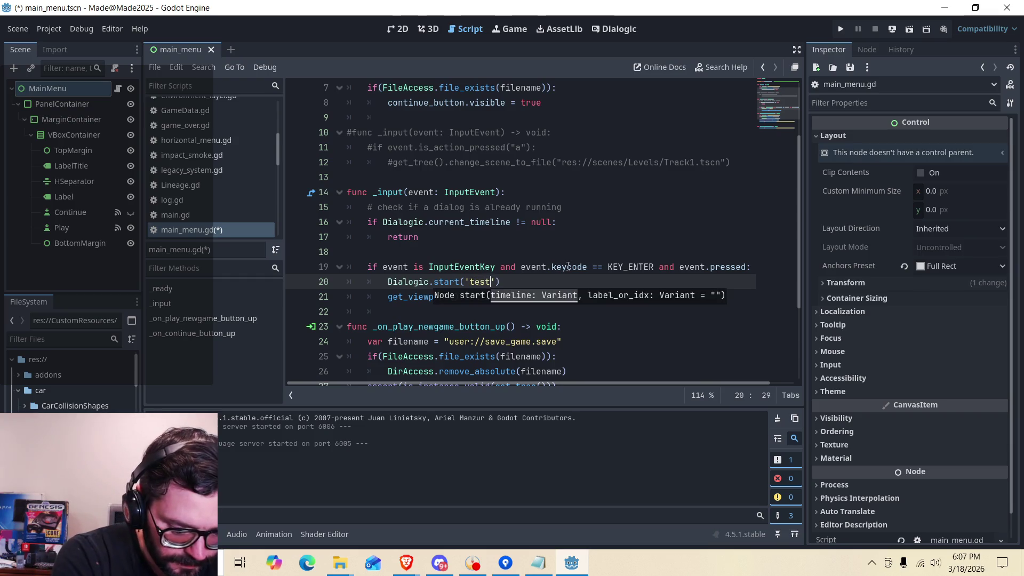
type("line_1")
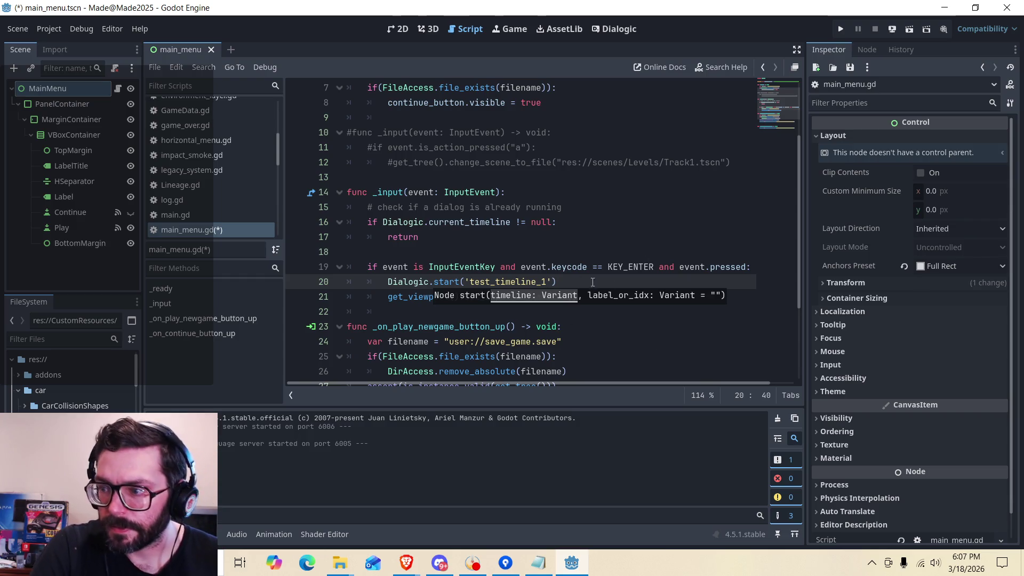
left_click(615, 286)
left_click(611, 299)
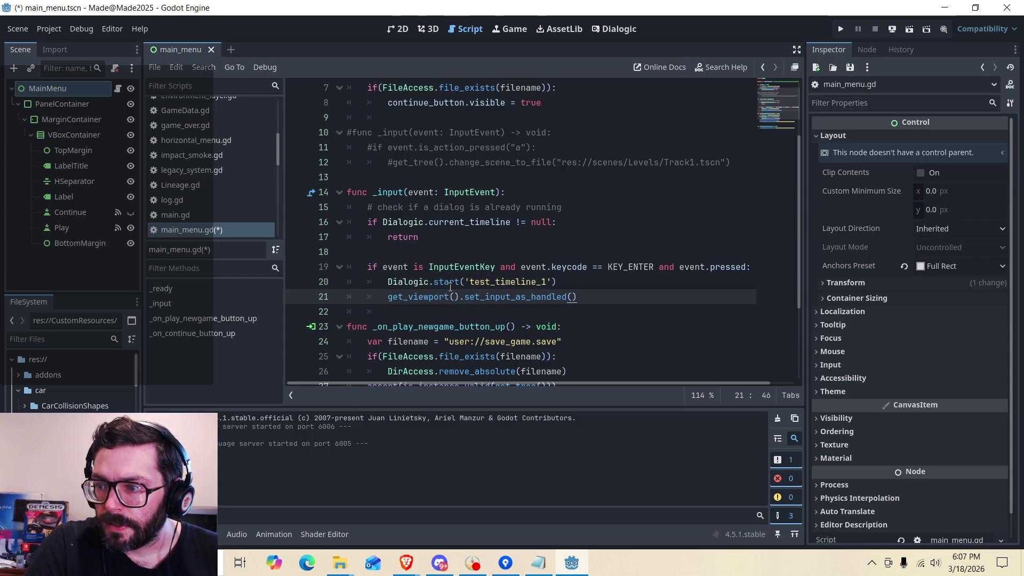
mouse_move(450, 288)
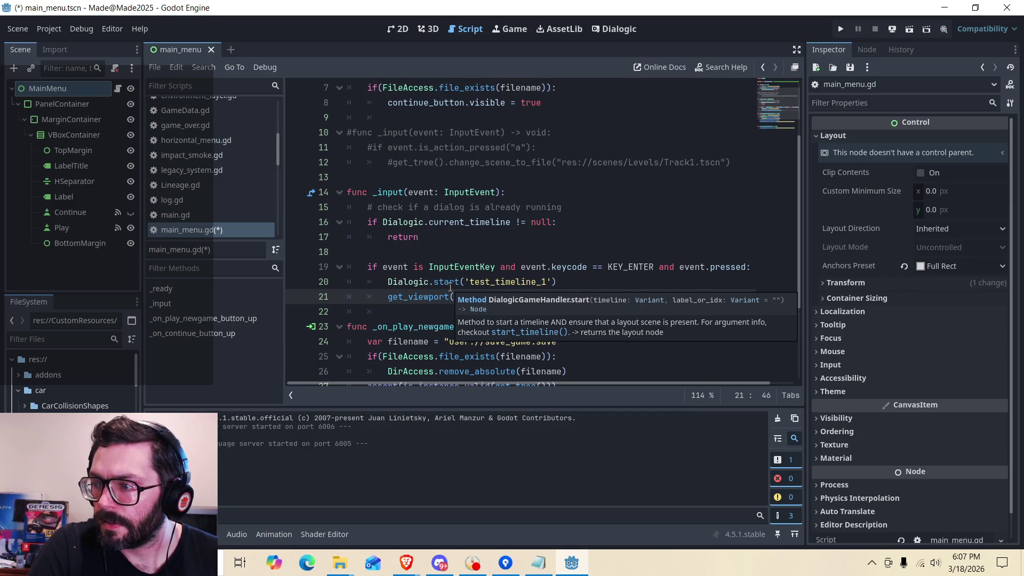
left_click(593, 296)
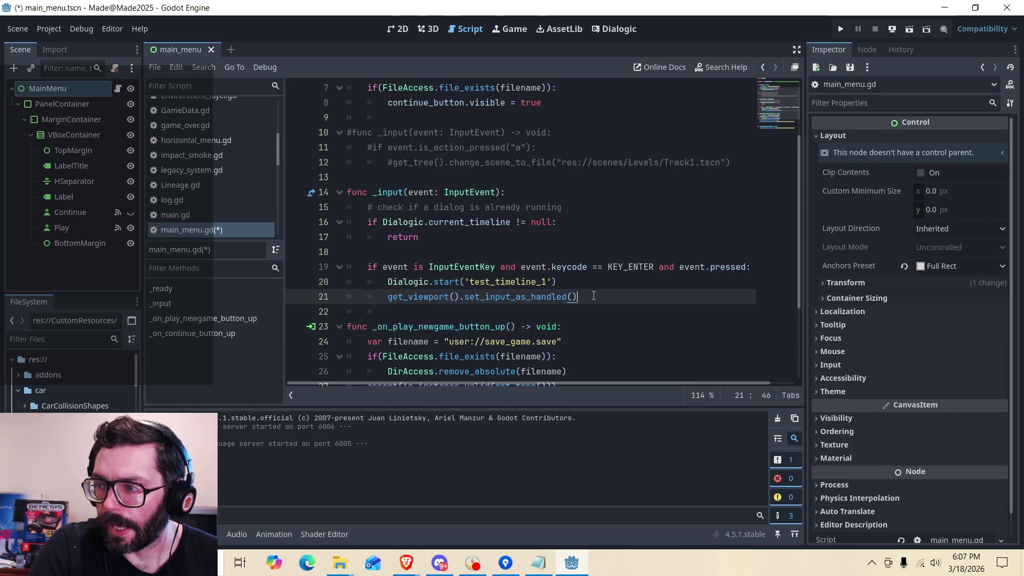
key("ctrl+s")
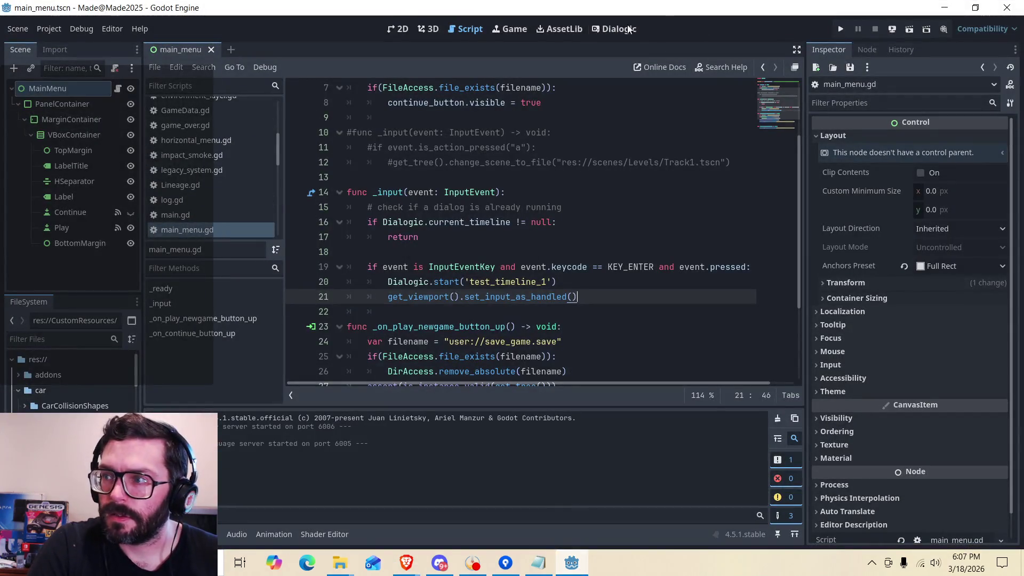
Recheck the timeline editor and the Enter handler code, then run the project.
left_click(608, 30)
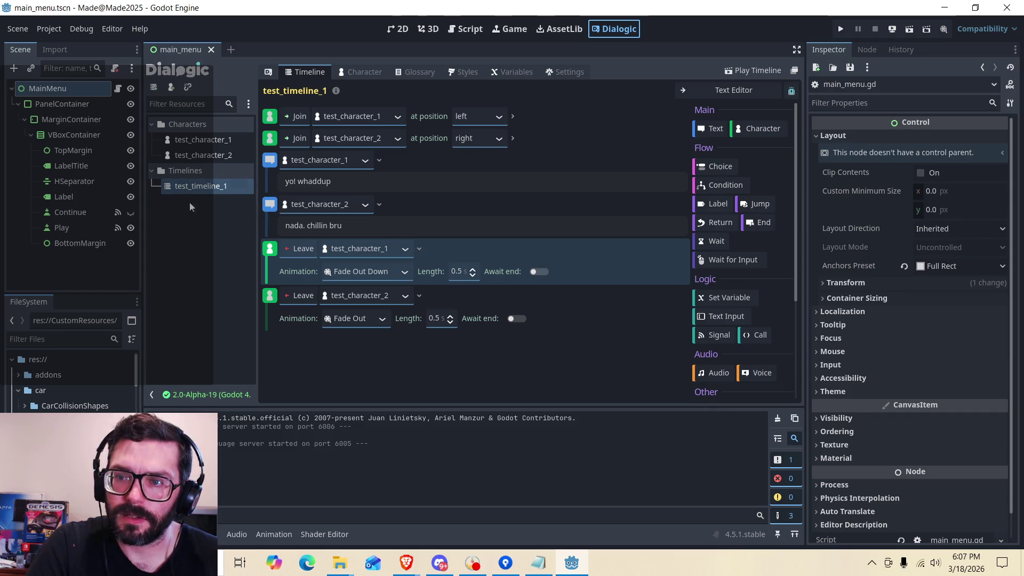
left_click(463, 35)
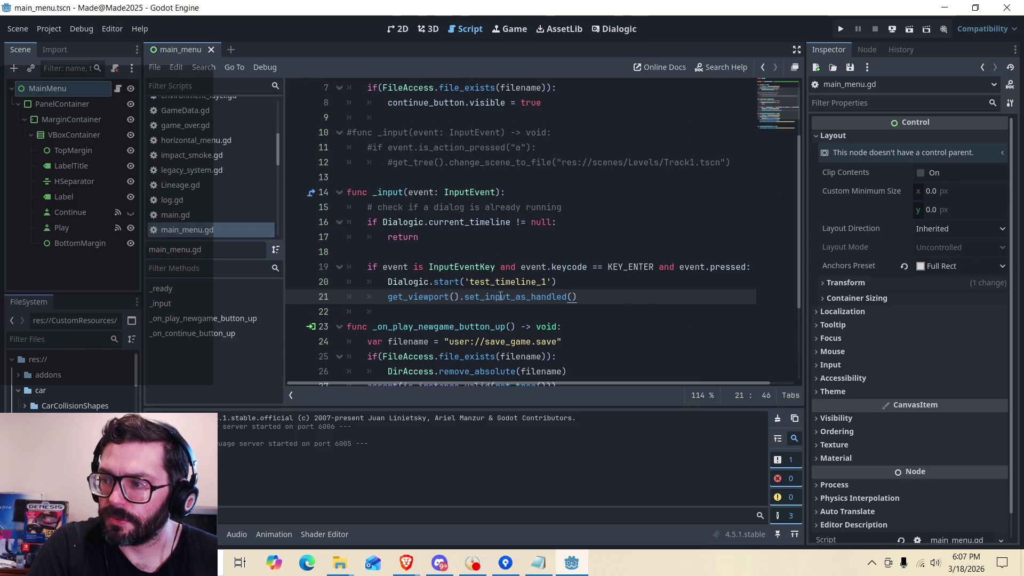
left_click(527, 297)
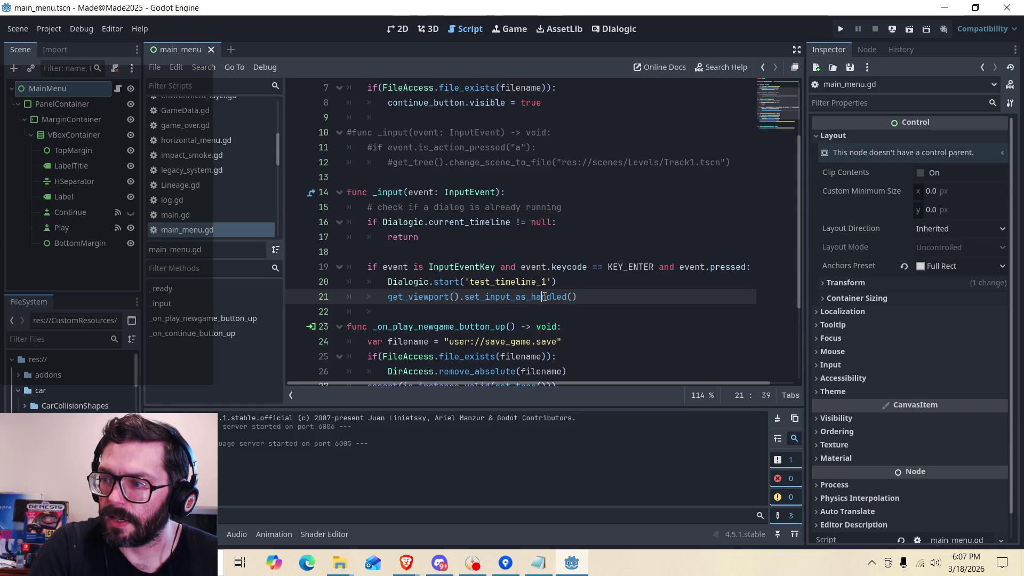
left_click(617, 267)
mouse_move(617, 383)
left_mouse_down()
mouse_move(642, 384)
mouse_move(549, 373)
left_mouse_up()
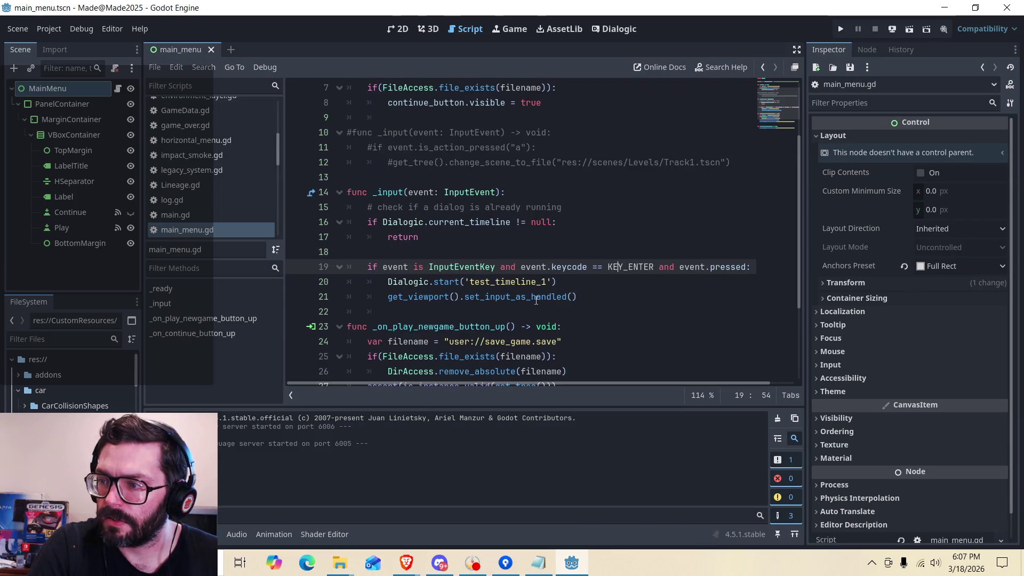
key("Down")
key("Down")
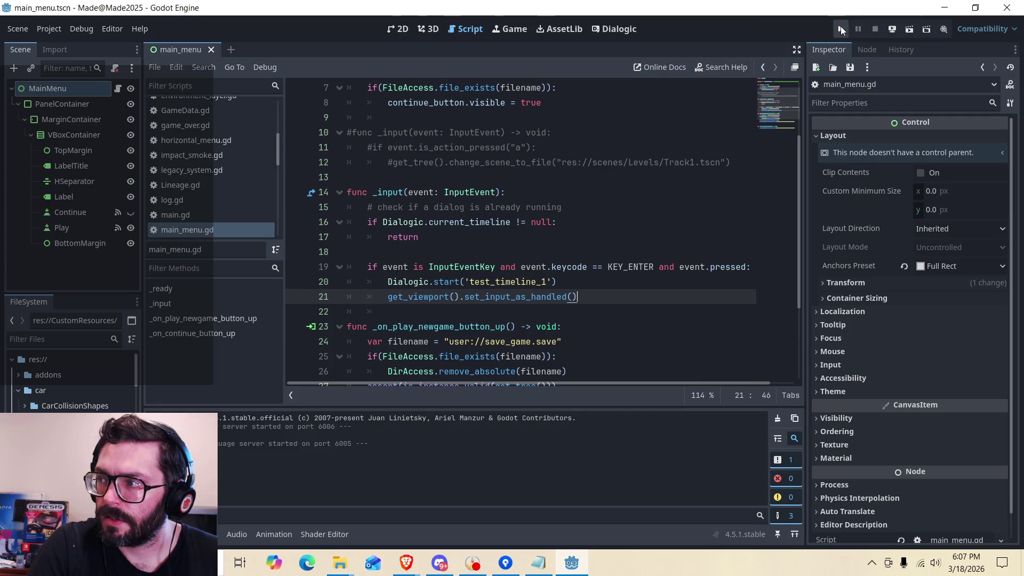
left_click(840, 26)
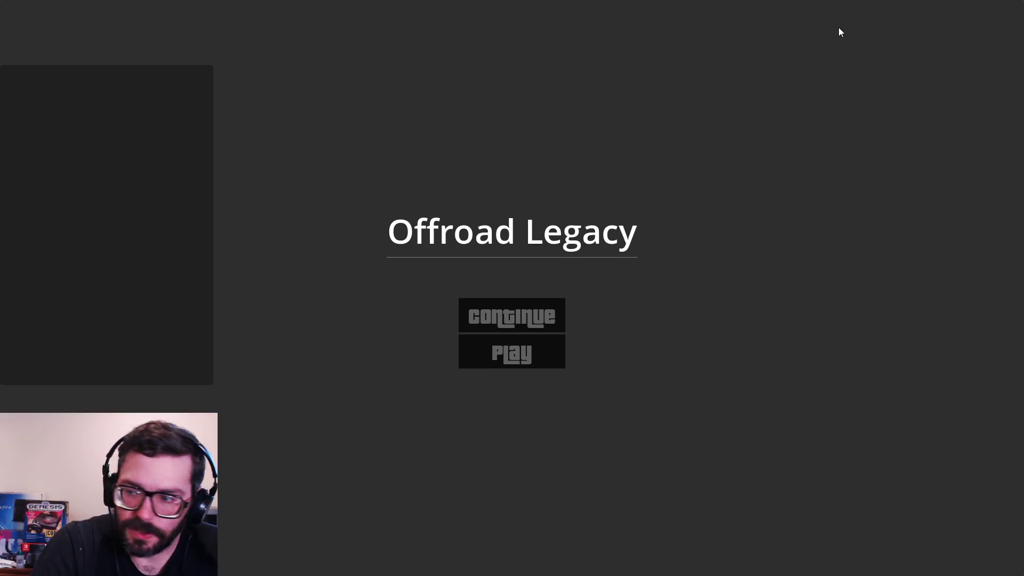
Play test_timeline_1 twice from the title screen with Enter and Space, then stop the game with F8.
key("Return")
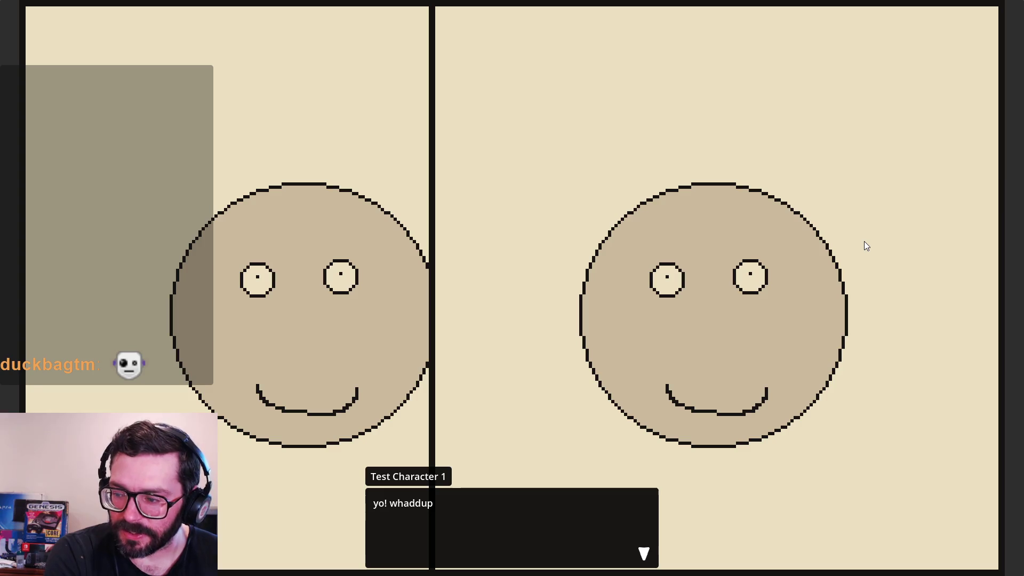
key("space")
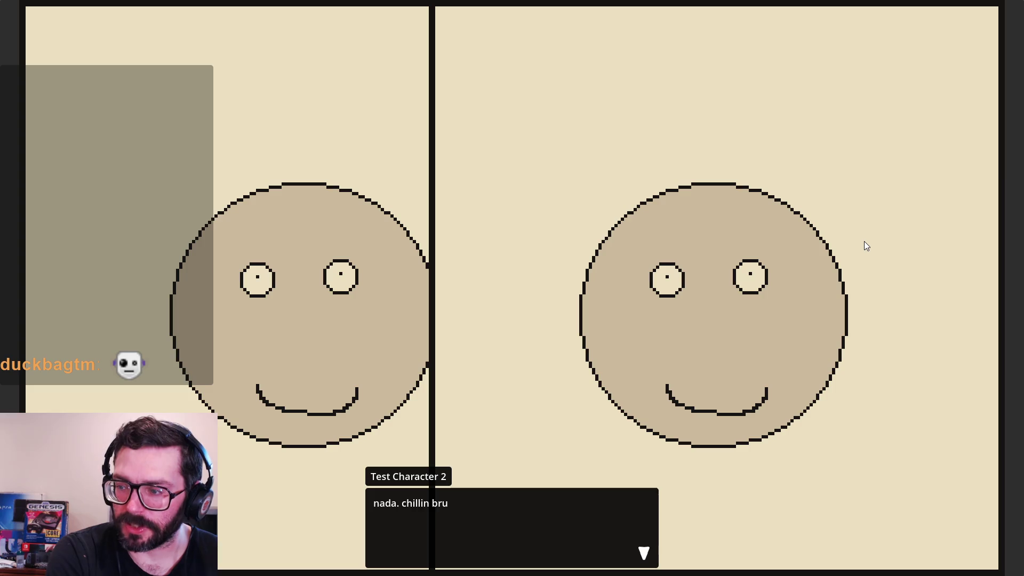
key("space")
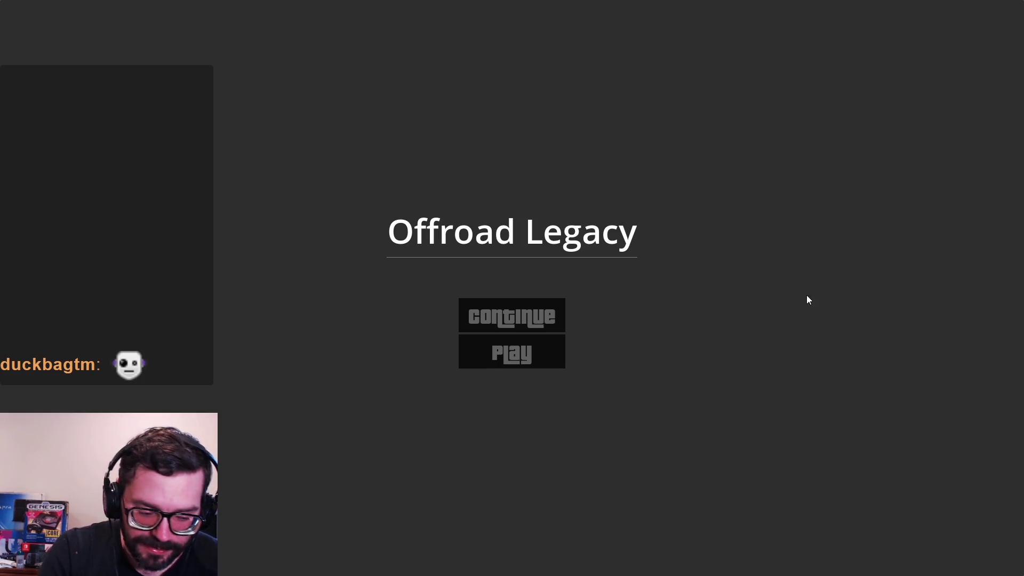
key("Return")
key("space")
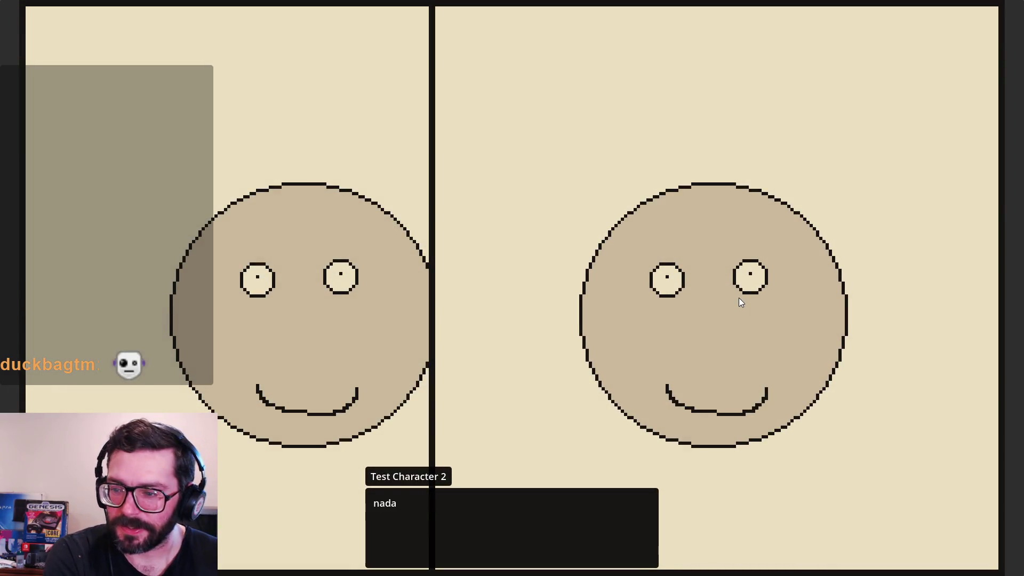
key("space")
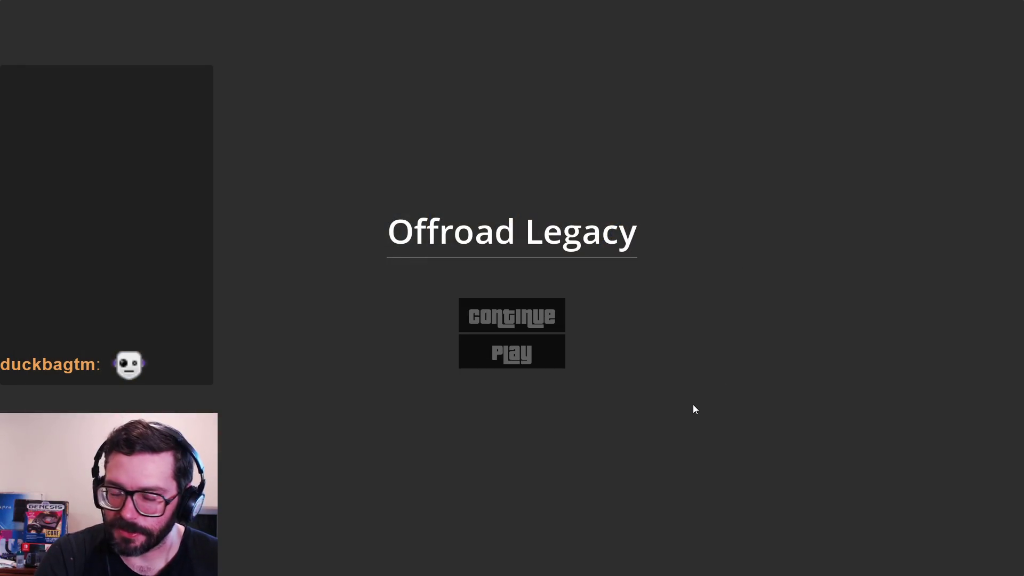
key("F8")
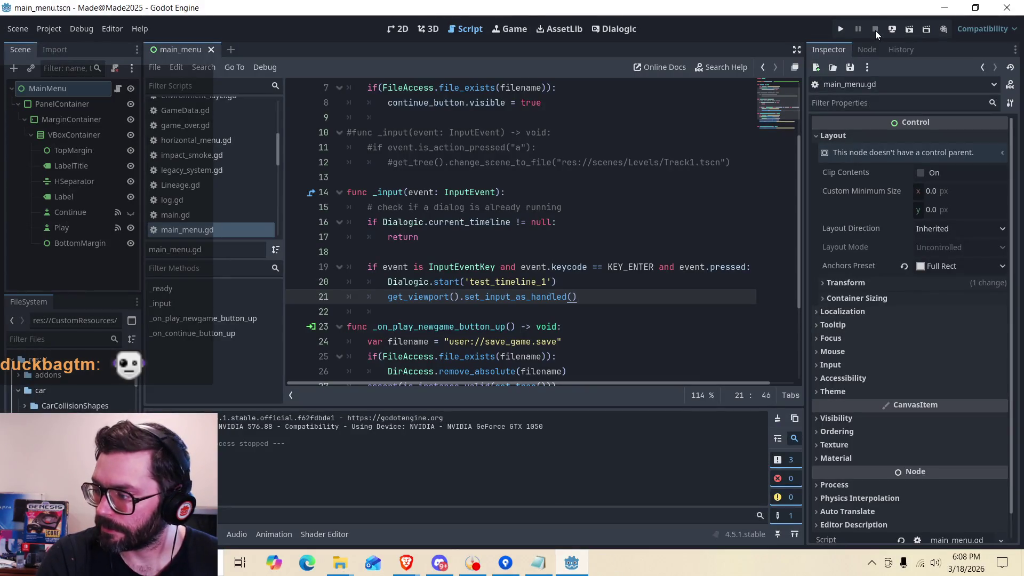
Leave line 23 of main_menu.gd and switch to test_timeline_1 in the Dialogic tab.
scroll(532, 299, "down", 1)
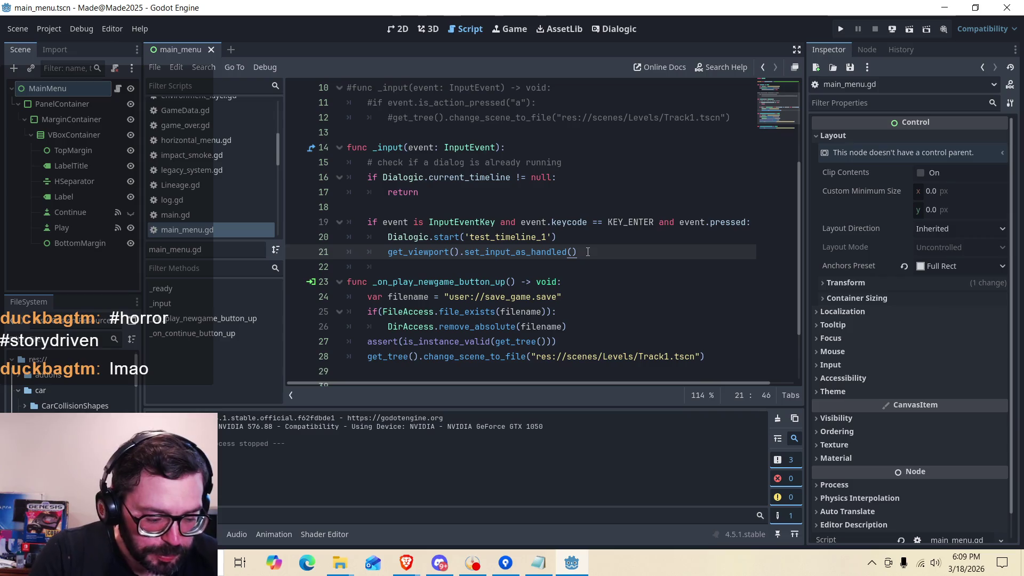
left_click(576, 327)
key("Up")
key("Up")
key("Up")
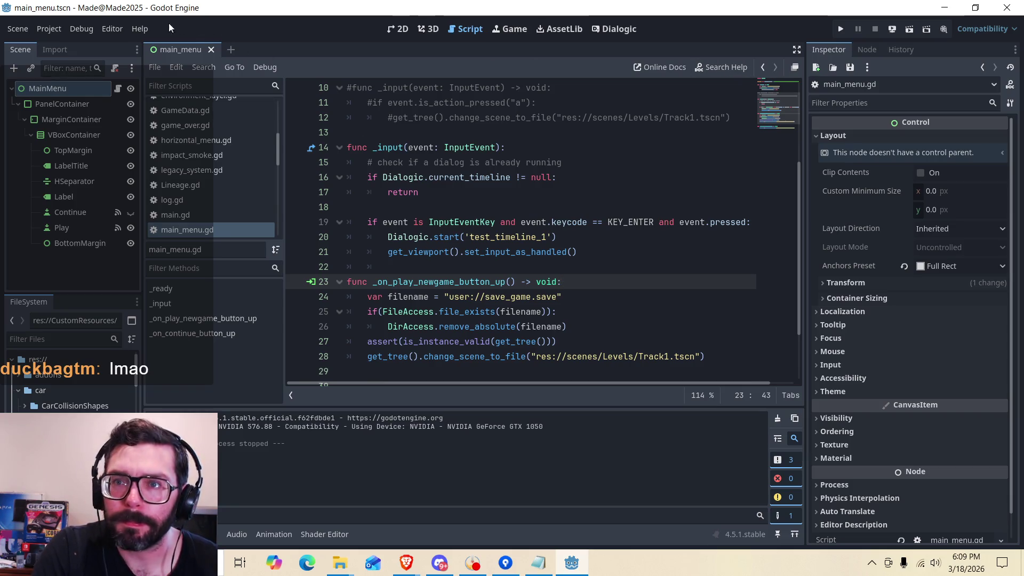
left_click(621, 28)
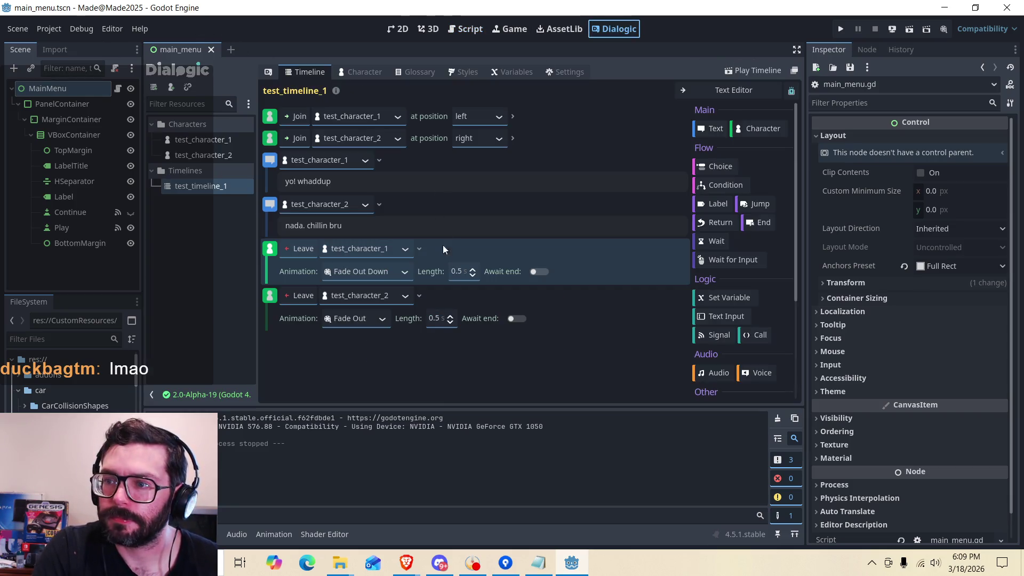
Drag the 'Join test_character_2' event below test_character_1's 'yo! whaddup' line.
left_click(557, 138)
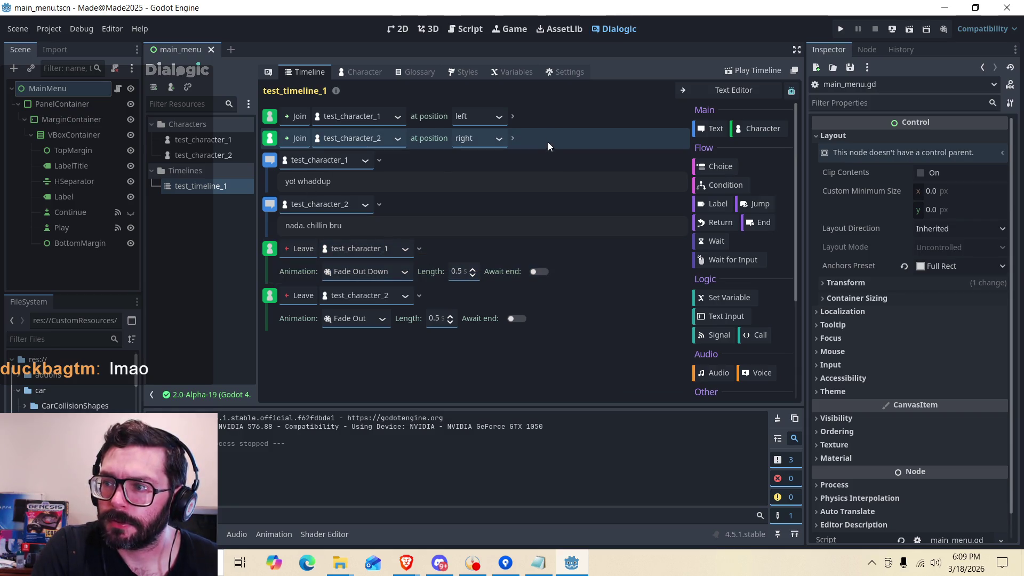
left_click_drag(548, 143, 551, 189)
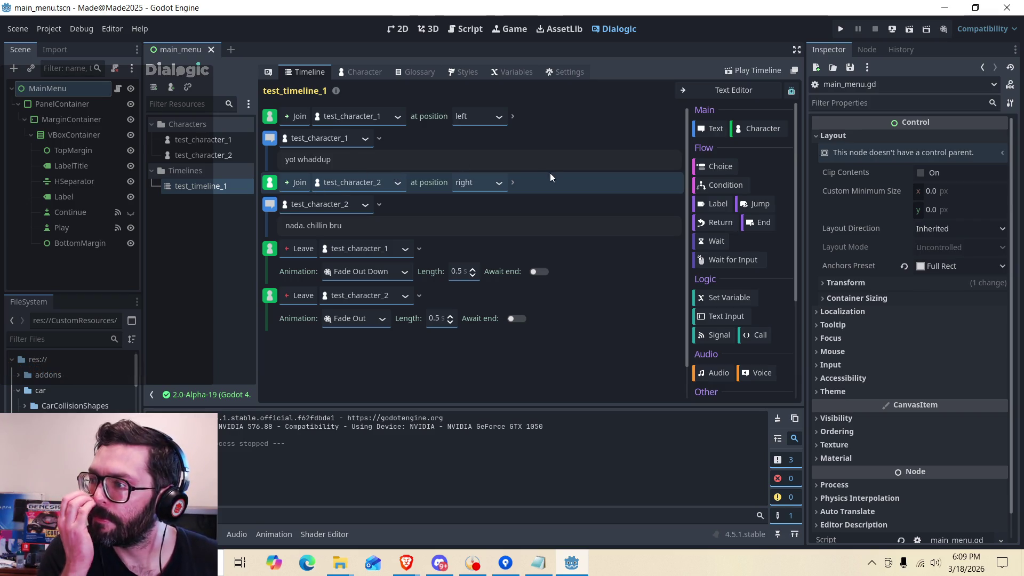
scroll(747, 310, "down", 4)
scroll(713, 272, "down", 2)
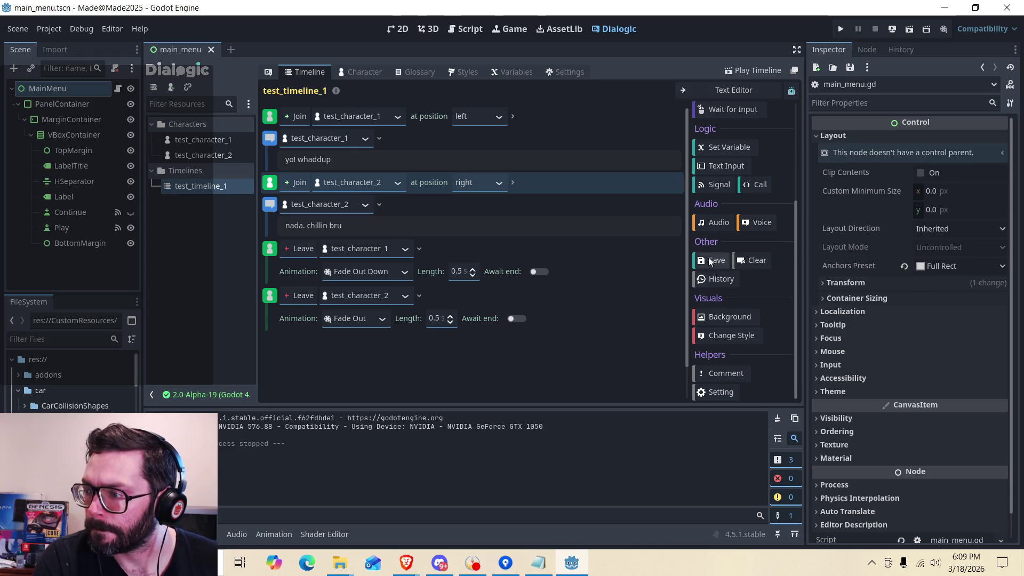
scroll(715, 267, "up", 8)
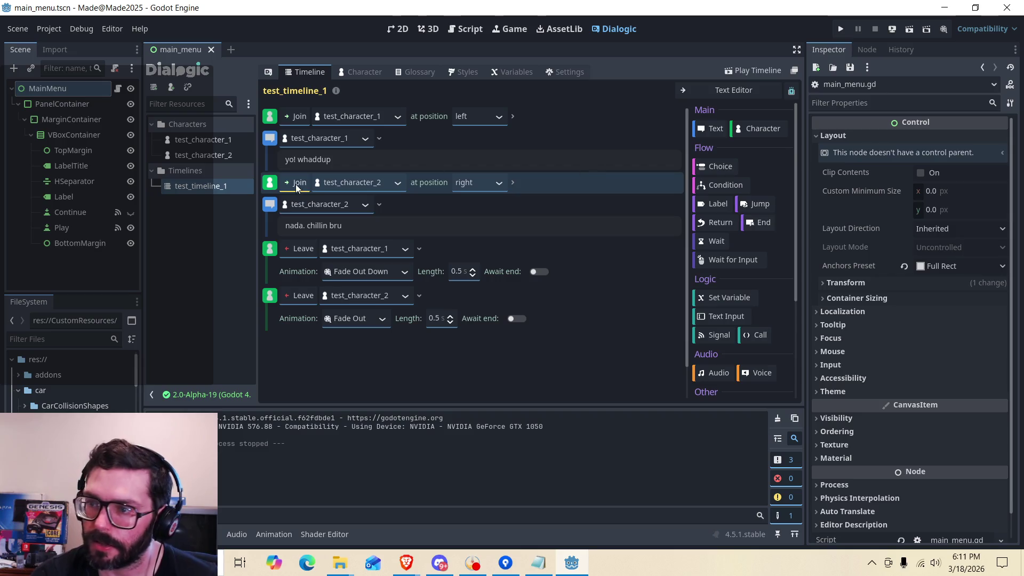
left_click(203, 140)
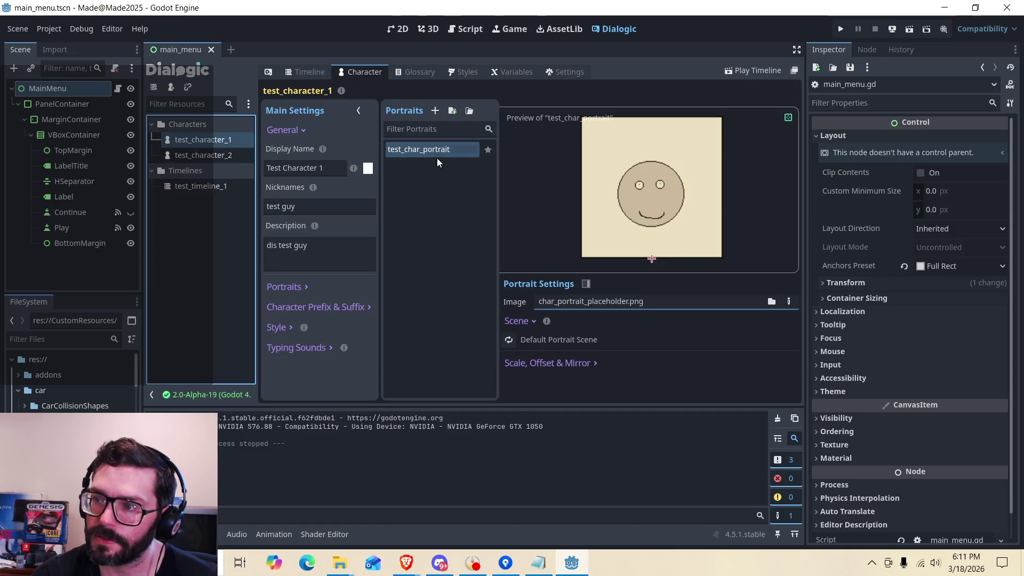
Expand test_character_1's portrait 'Scale, Offset & Mirror' settings and browse res://Sprites/UI in the FileSystem dock.
left_click(571, 368)
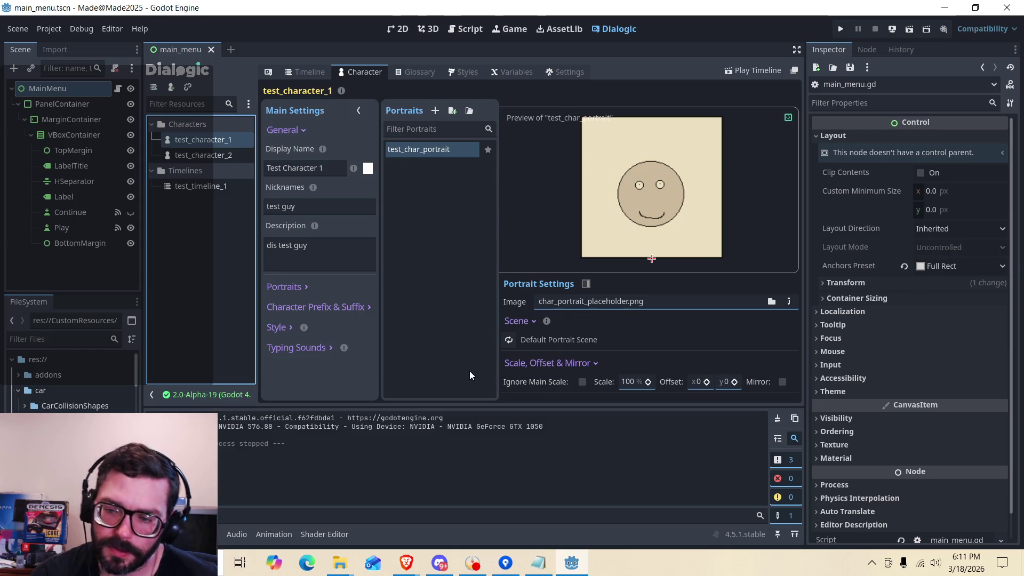
scroll(72, 379, "down", 5)
scroll(72, 378, "up", 3)
scroll(72, 379, "up", 3)
scroll(72, 378, "down", 10)
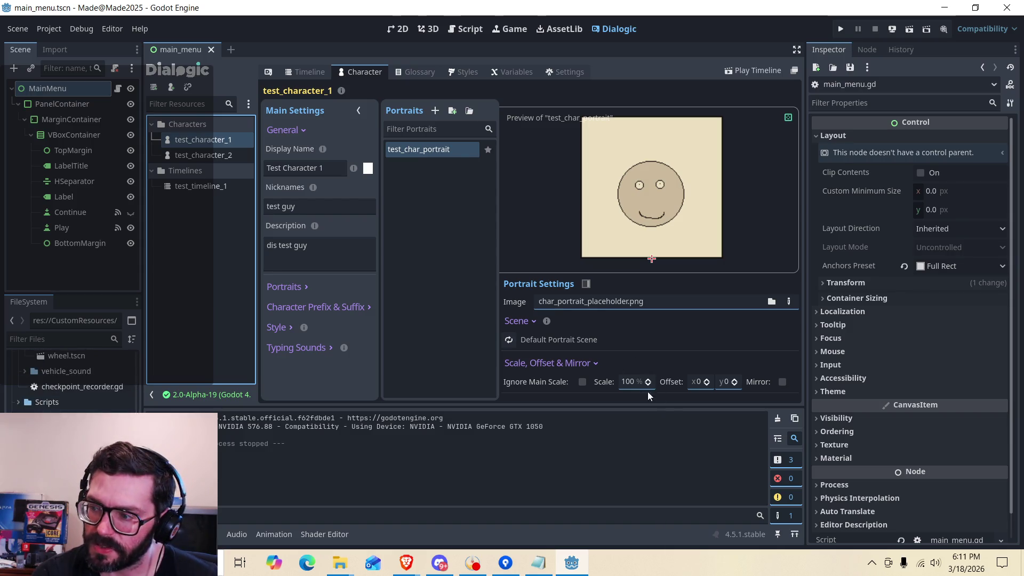
scroll(75, 397, "down", 5)
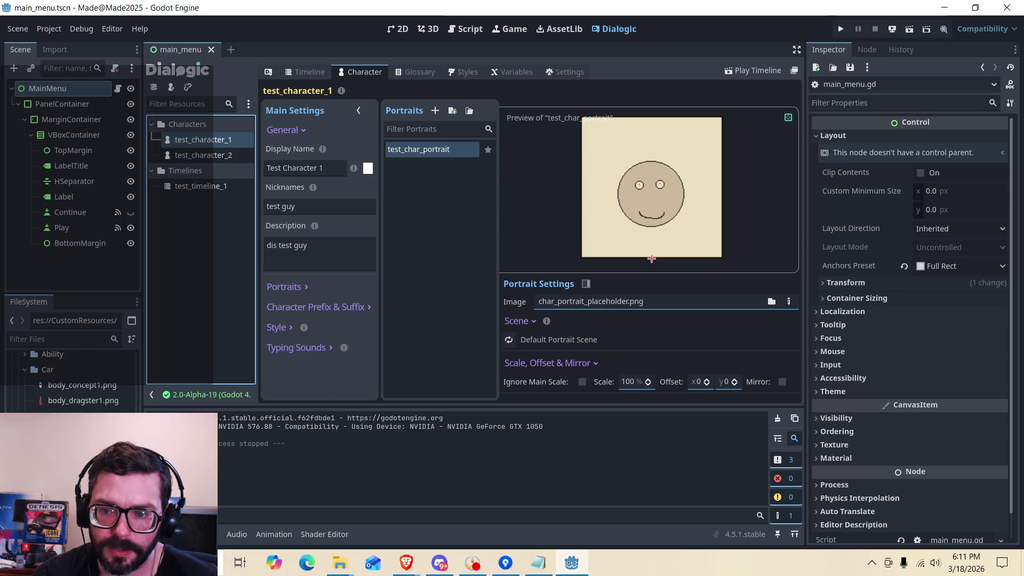
scroll(72, 378, "down", 5)
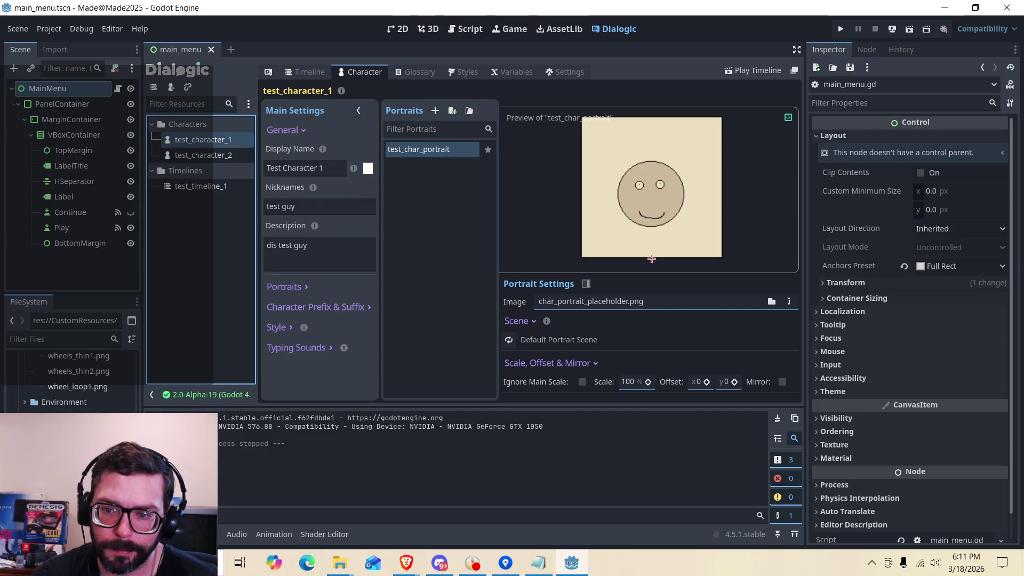
left_click(75, 379)
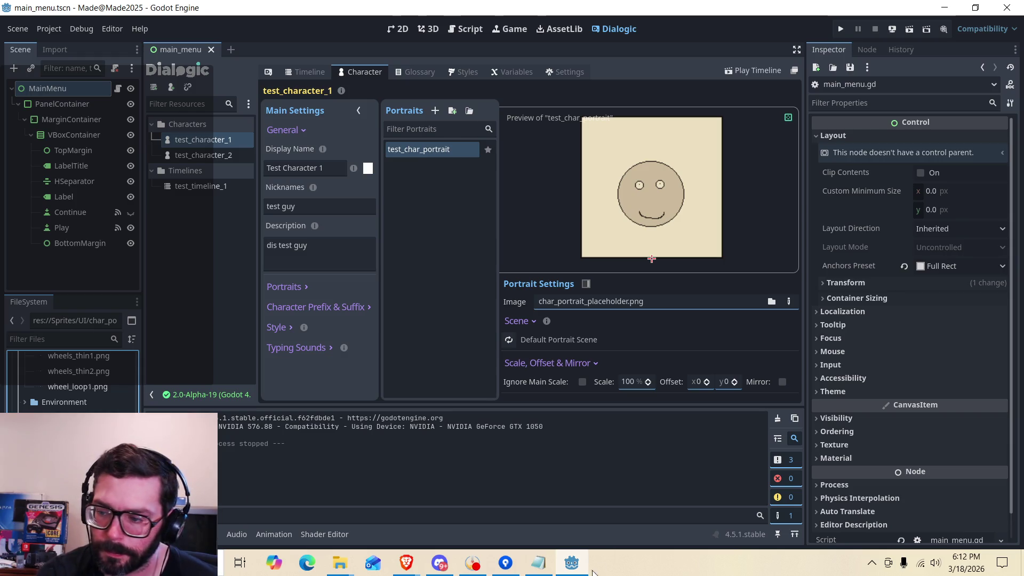
Bring the Dialogic docs browser forward and open the Character & Portraits page.
mouse_move(407, 562)
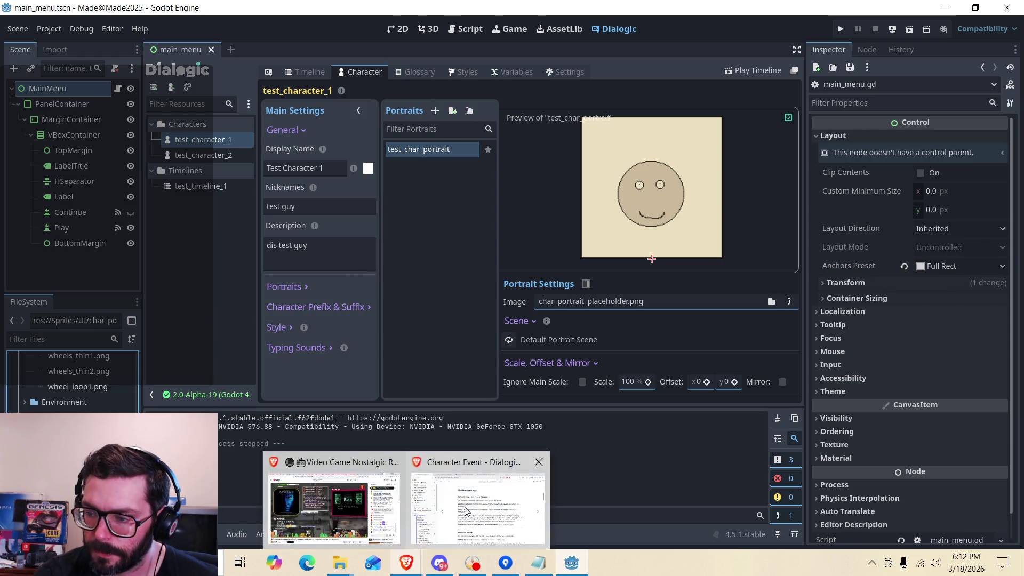
left_click(480, 499)
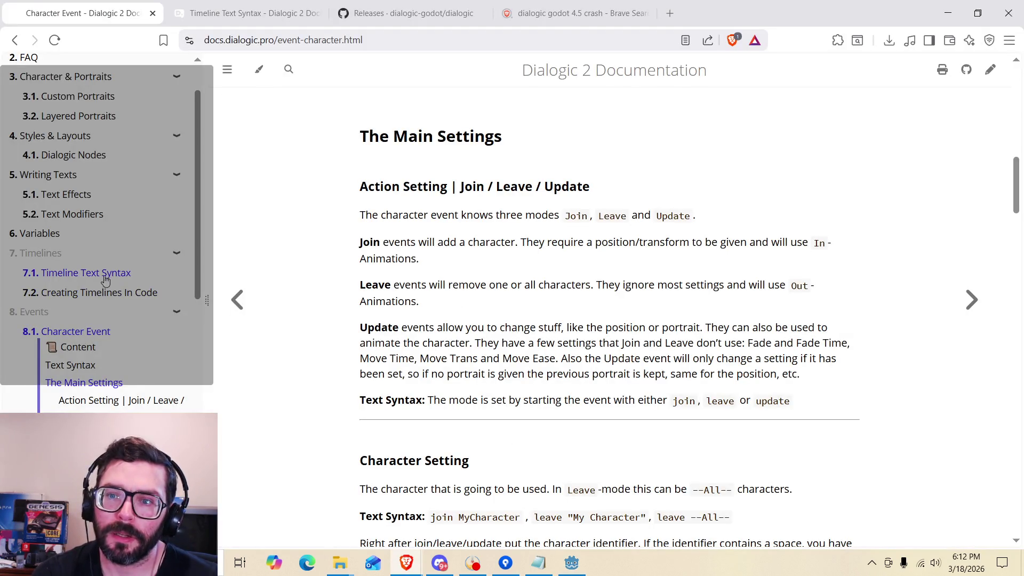
scroll(63, 274, "up", 2)
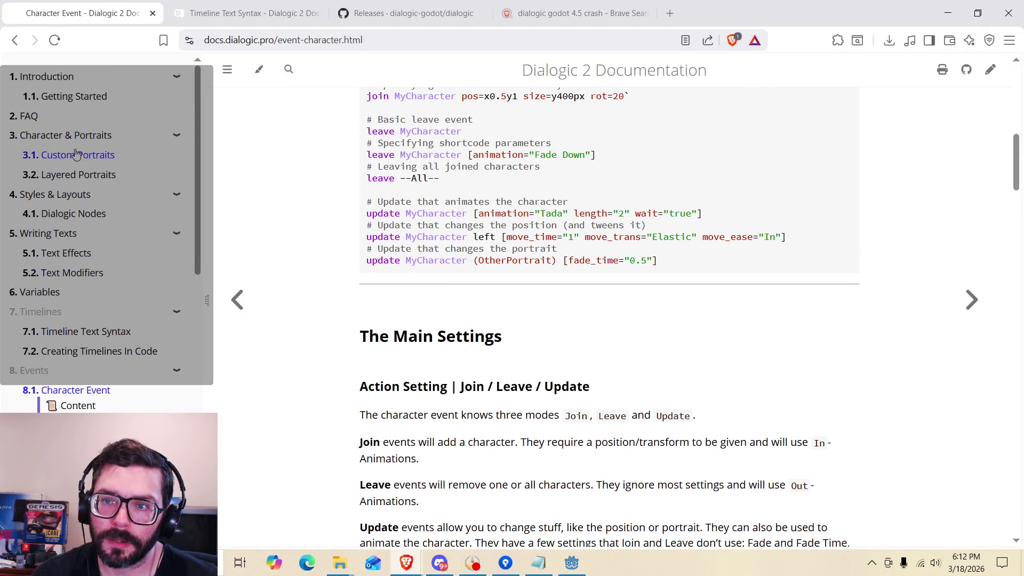
left_click(76, 155)
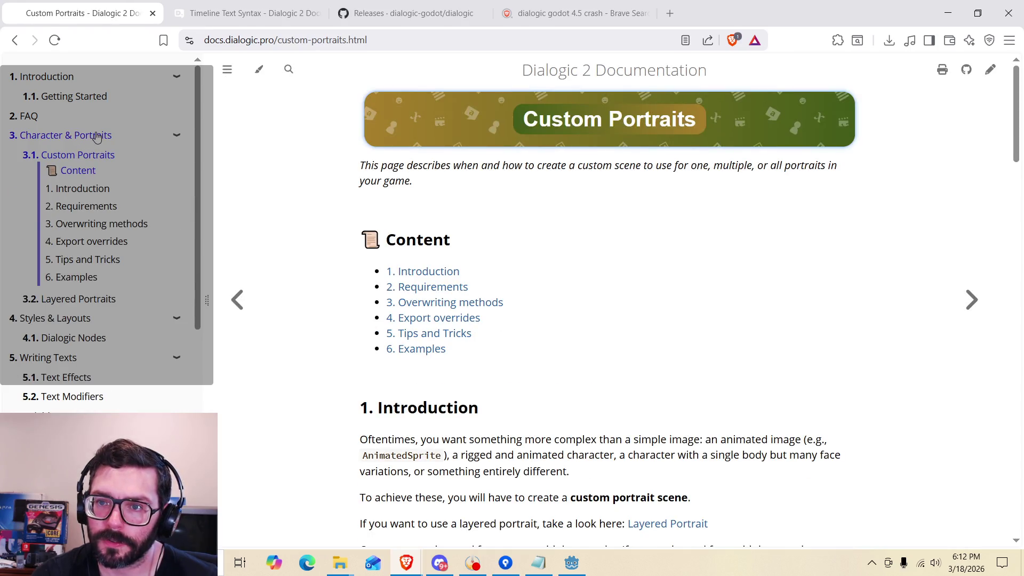
left_click(97, 136)
Scroll down the Character & Portraits page to section 4, Portrait settings.
scroll(373, 251, "down", 10)
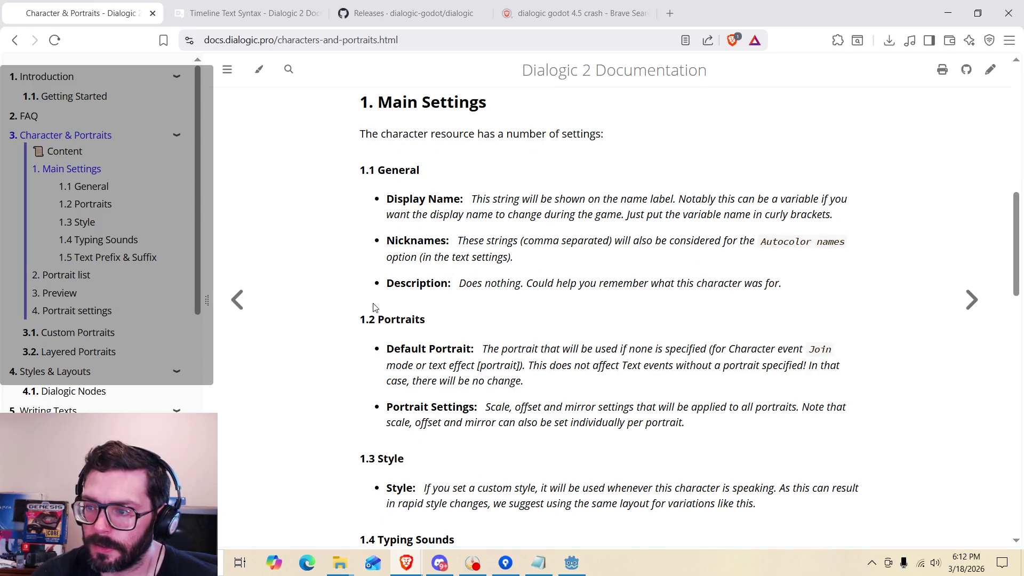
scroll(364, 313, "down", 1)
scroll(363, 313, "down", 1)
scroll(378, 318, "down", 2)
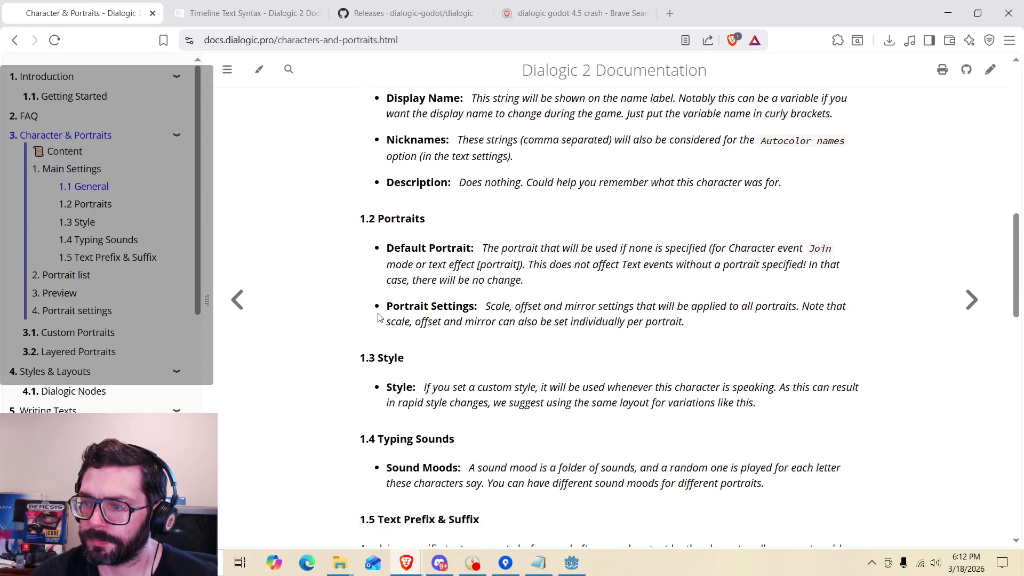
scroll(378, 318, "down", 7)
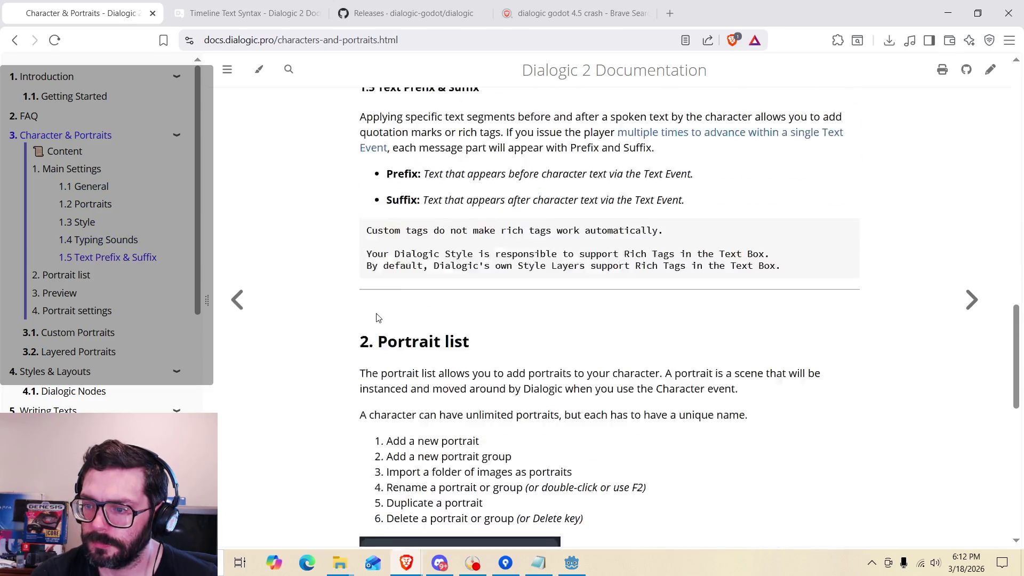
scroll(378, 318, "down", 4)
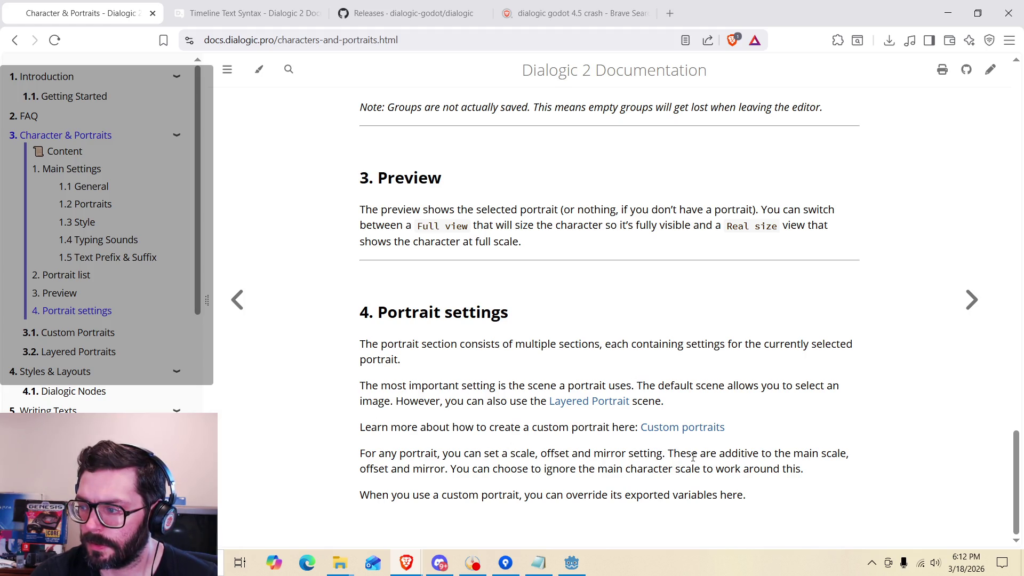
left_click_drag(694, 457, 825, 453)
left_click(663, 457)
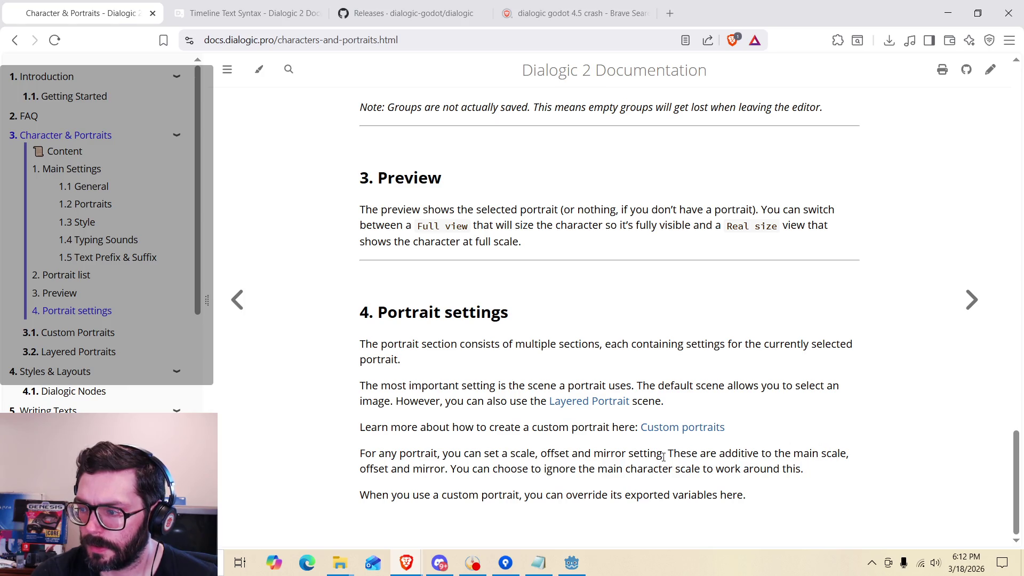
Read the notes on portrait scale, offset, mirror and ignoring main scale, then return to Godot.
mouse_move(455, 457)
left_mouse_down()
mouse_move(769, 457)
mouse_move(522, 495)
mouse_move(448, 469)
mouse_move(674, 468)
left_mouse_up()
left_click(451, 467)
left_click(714, 470)
left_click_drag(782, 468, 612, 469)
left_click(601, 473)
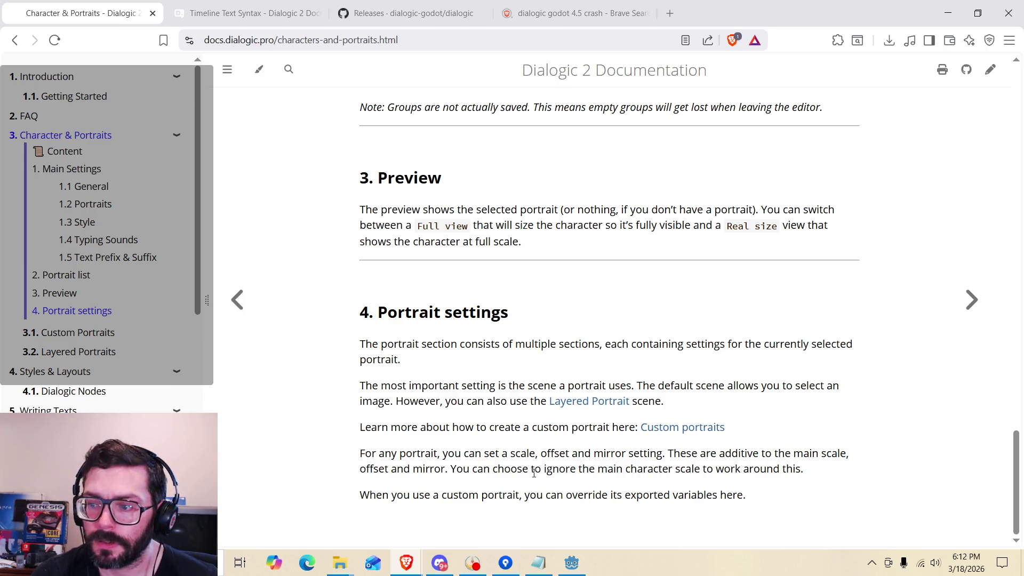
scroll(230, 381, "up", 3)
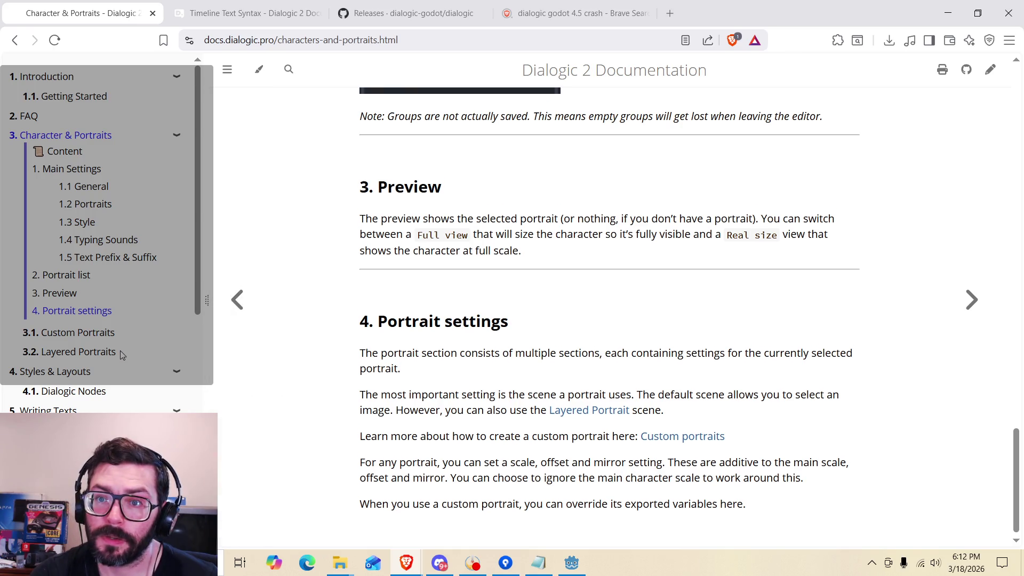
scroll(558, 370, "up", 15)
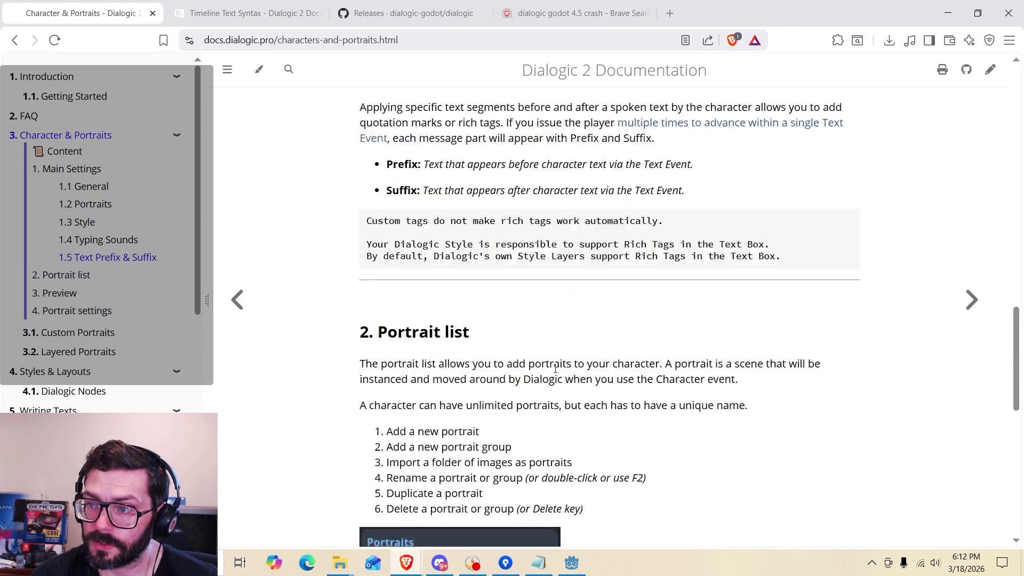
left_click(572, 564)
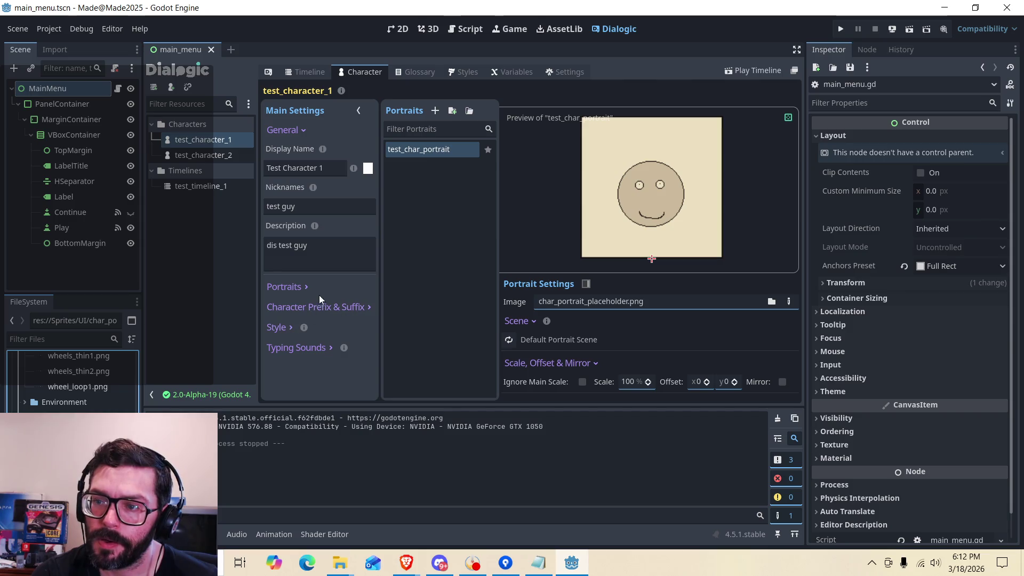
Select test_character_2, open test_timeline_1 and run the project to test the dialogue.
left_click(207, 139)
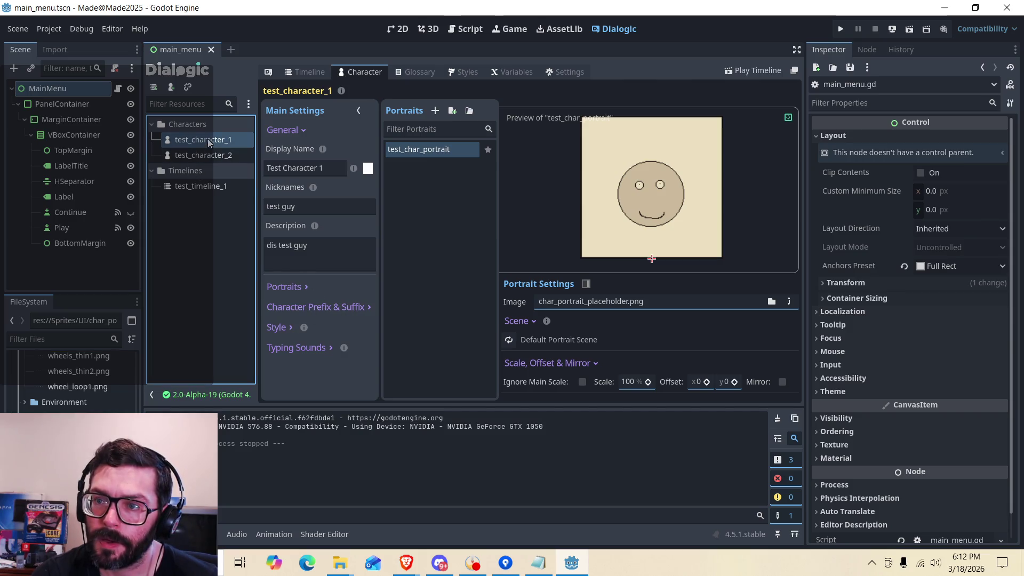
left_click(303, 128)
left_click(303, 128)
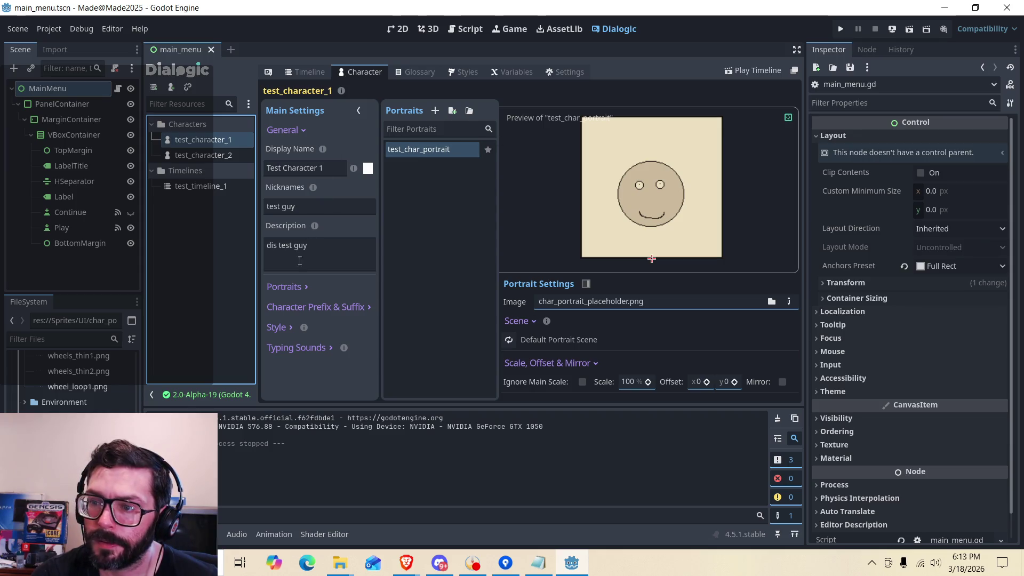
left_click(202, 155)
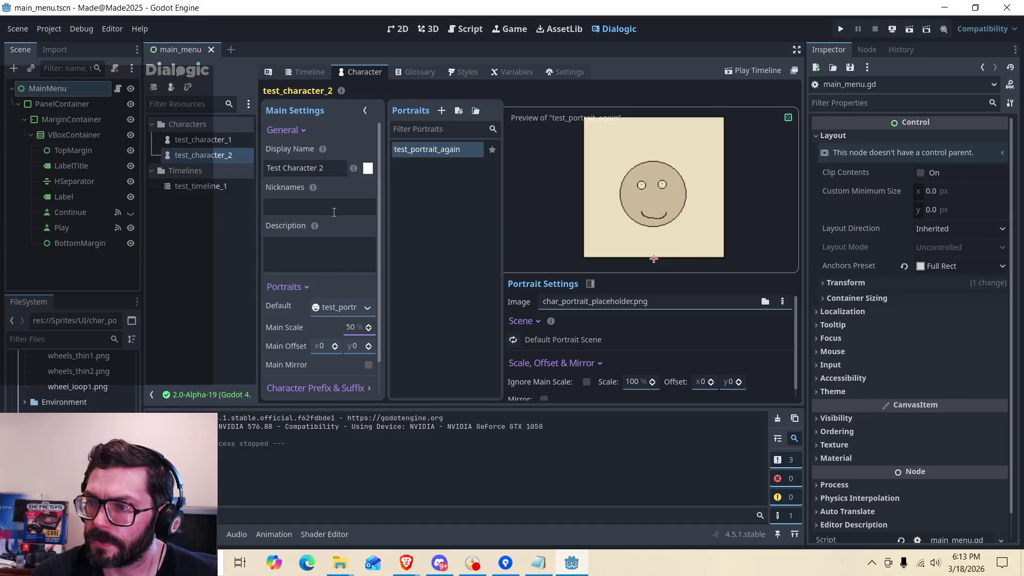
left_click(198, 185)
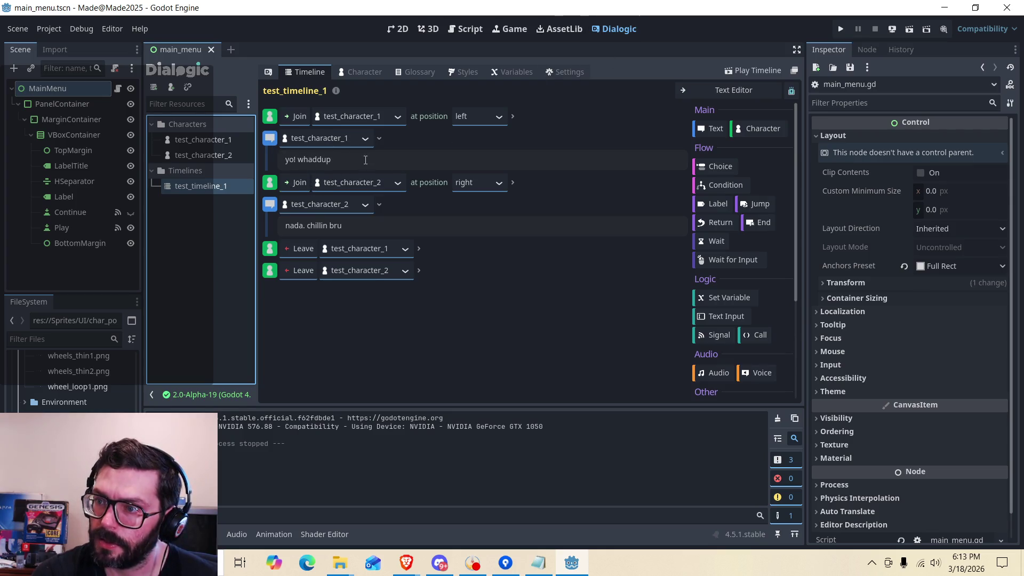
left_click(842, 29)
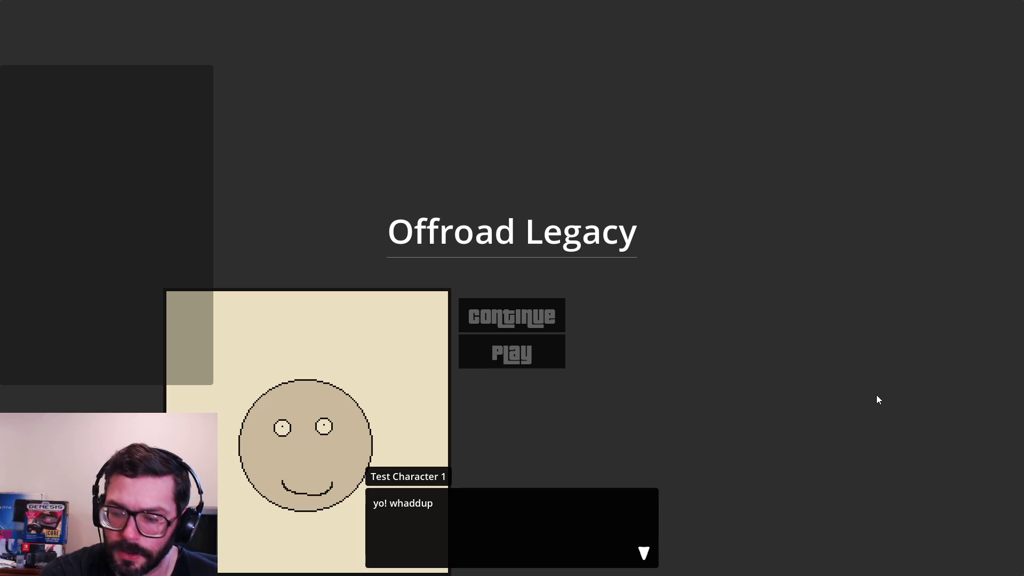
Advance past the last two dialogue lines and close the running game with Alt+F4.
key("space")
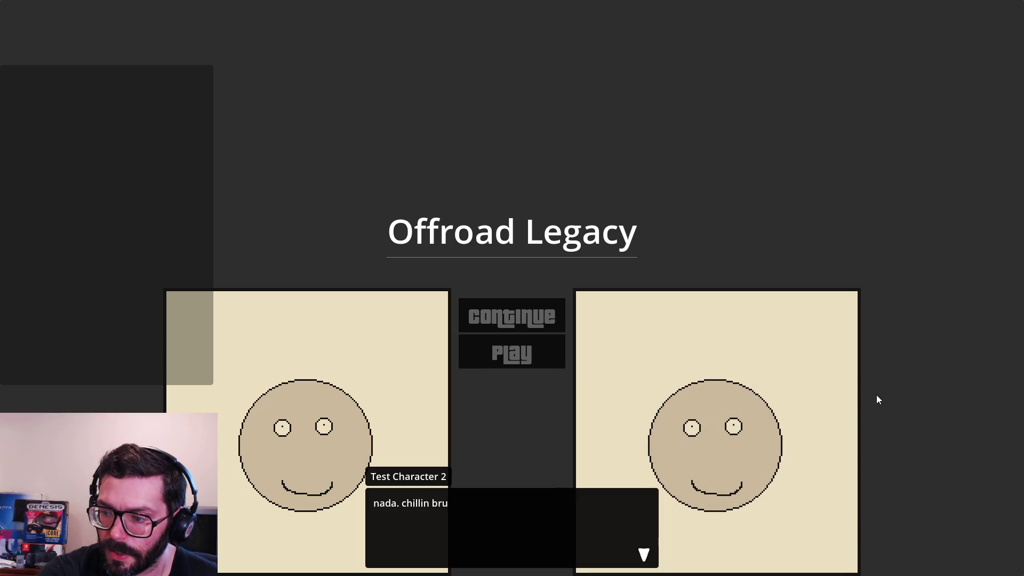
key("space")
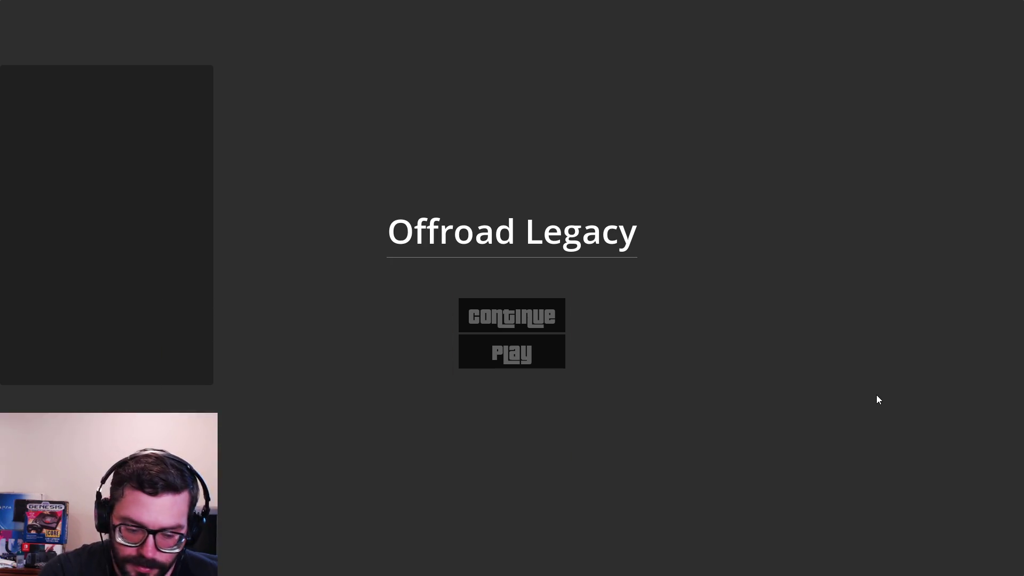
key("alt+F4")
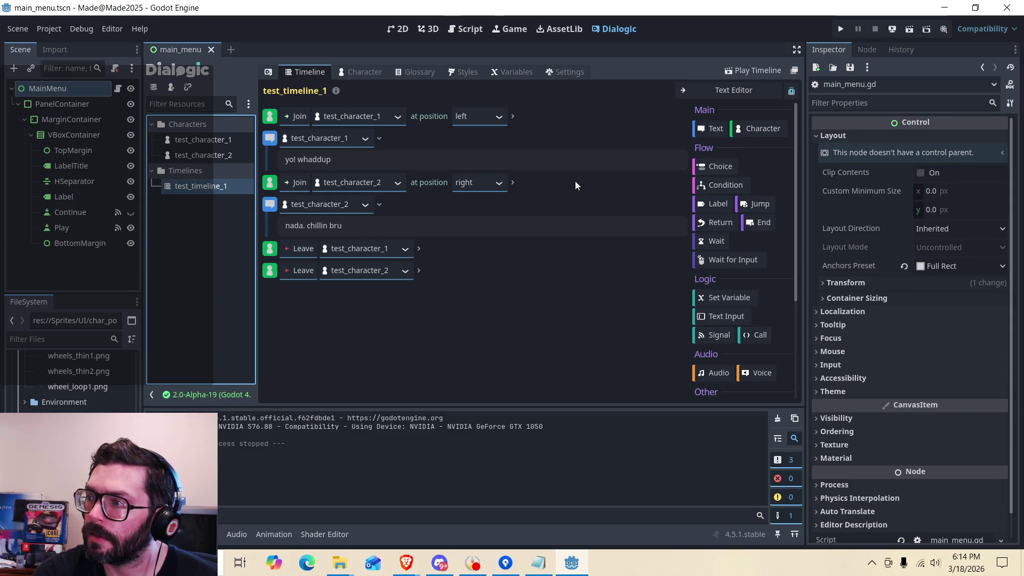
Insert a Character event after "nada. chillin bru" as an Update for test_character_2, animation Default.
left_click(762, 129)
left_click_drag(421, 300, 429, 239)
left_click(299, 249)
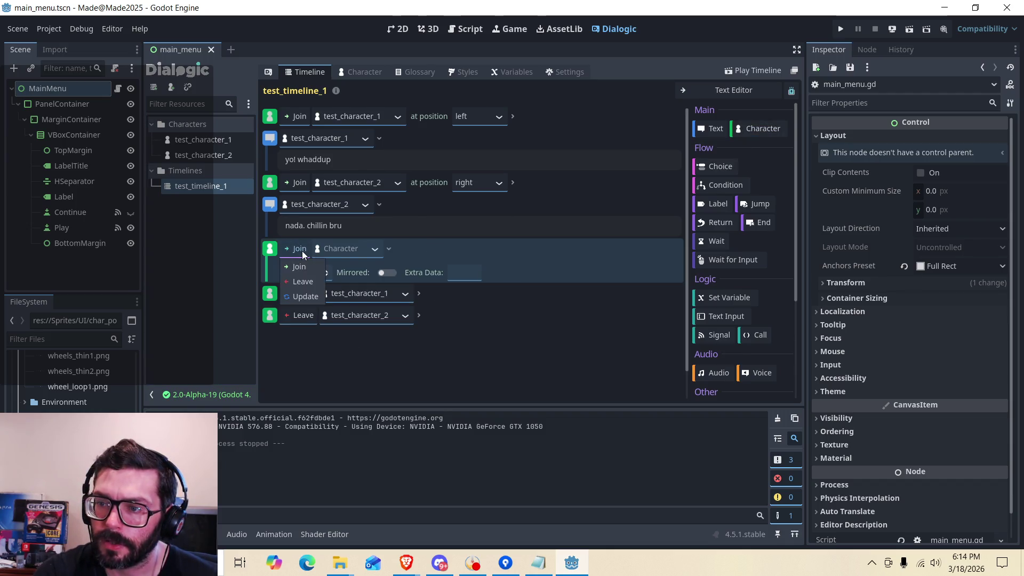
left_click(303, 297)
left_click(368, 253)
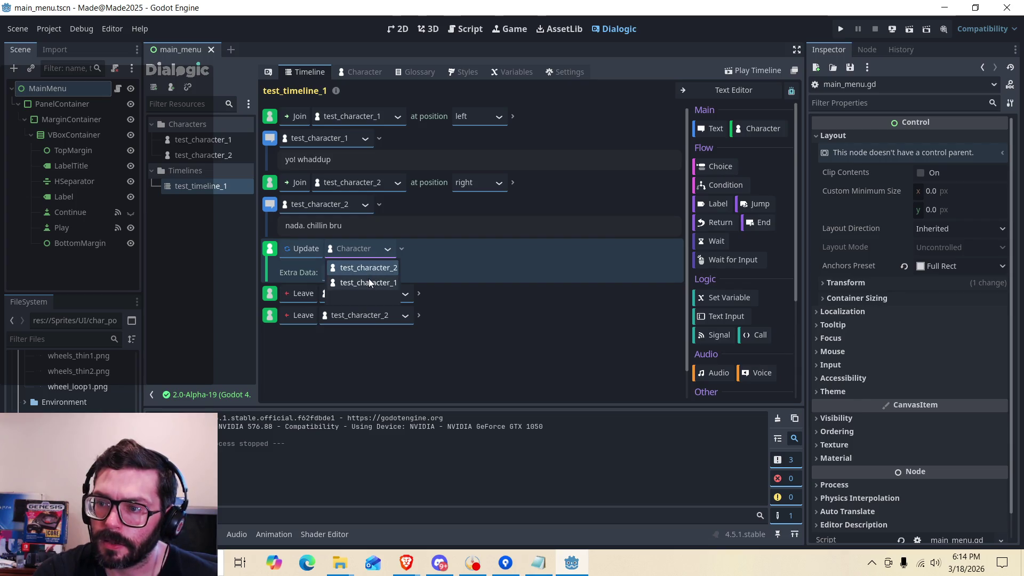
left_click(369, 270)
left_click(378, 273)
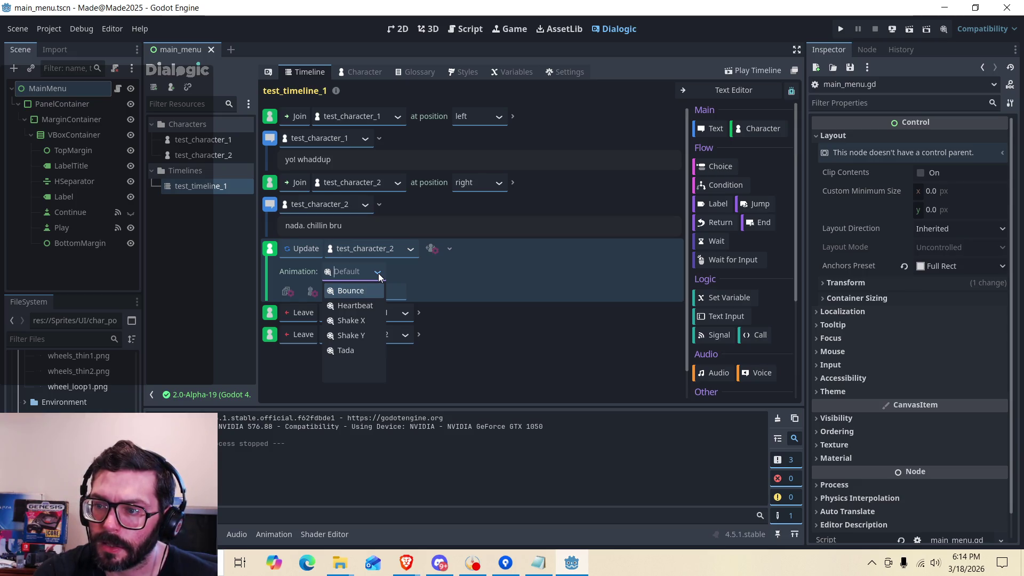
left_click(379, 273)
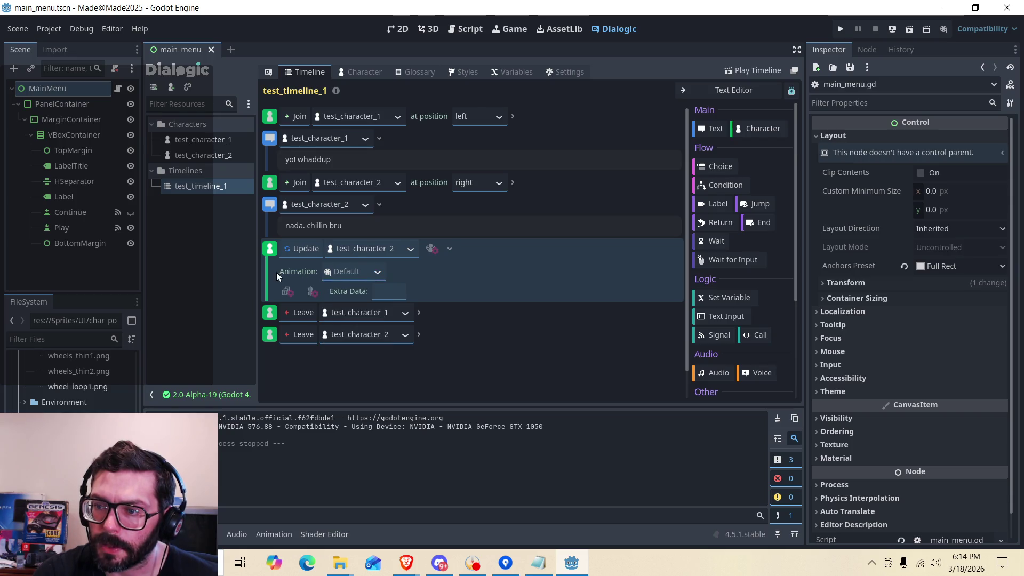
Try a move-to-center position on the Update, then turn it off and keep test_character_2.
left_click(449, 249)
left_click(450, 249)
left_click(432, 249)
left_click(544, 251)
left_click(480, 245)
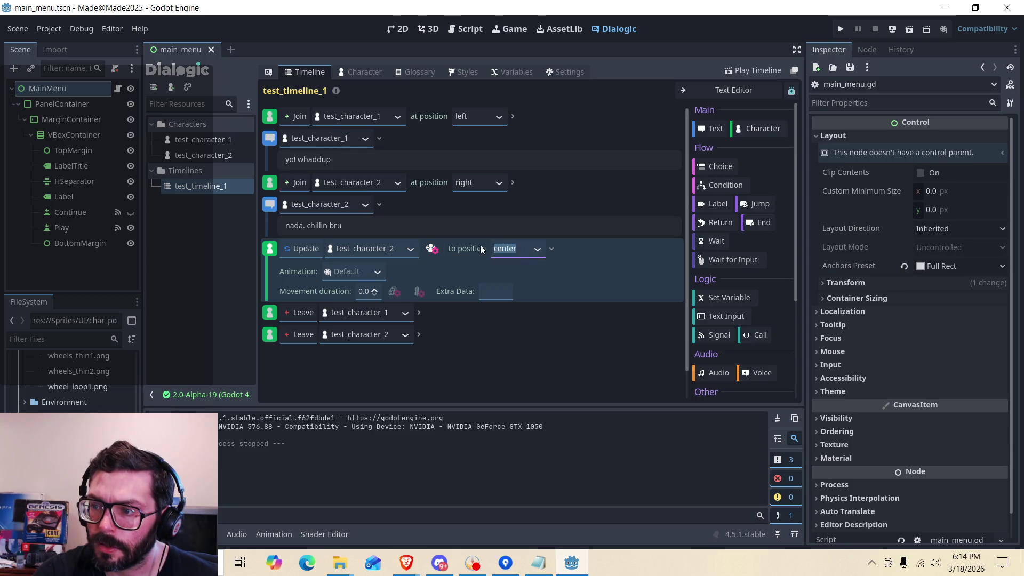
left_click(552, 250)
left_click(551, 250)
left_click(432, 249)
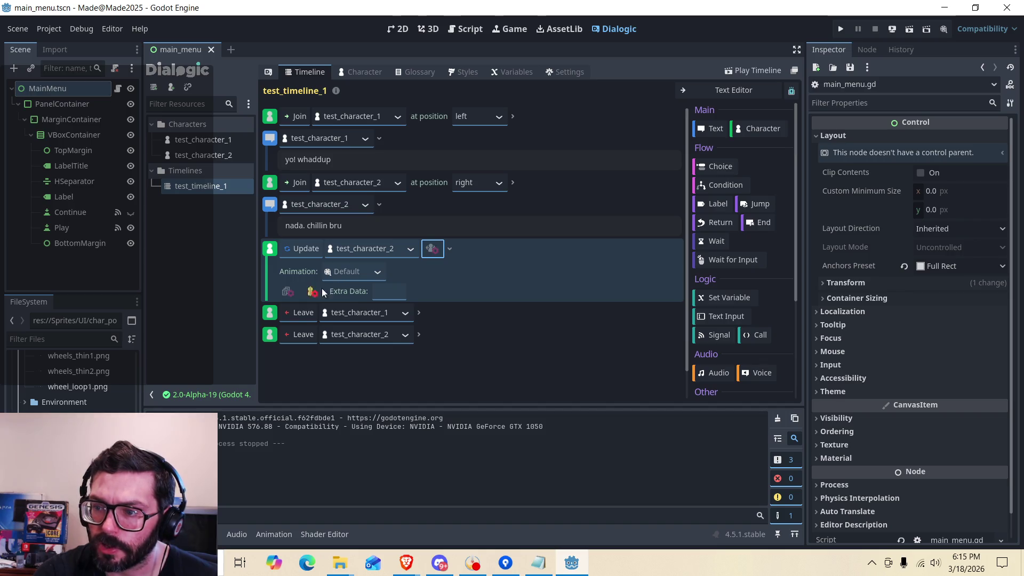
left_click(397, 289)
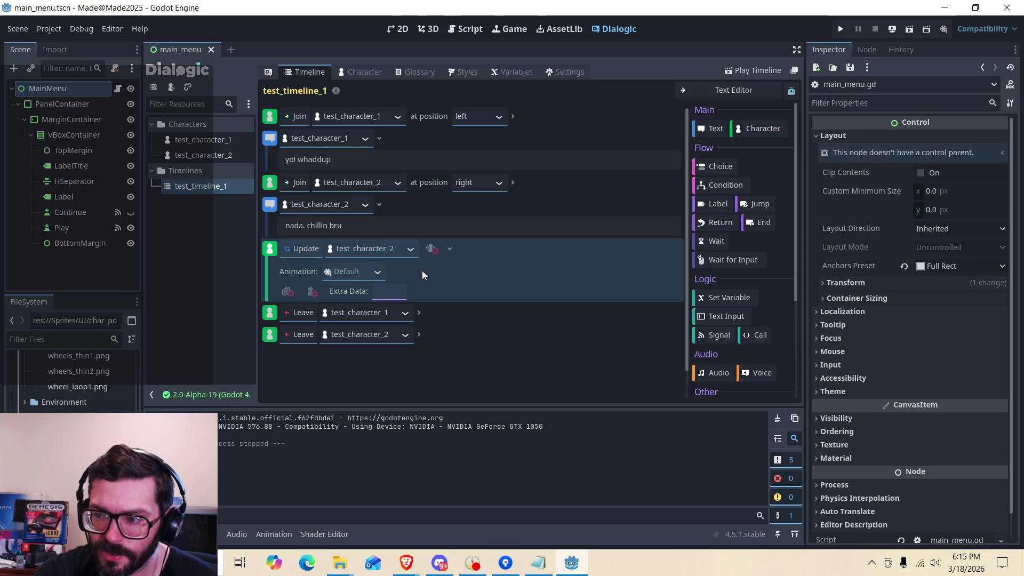
left_click(416, 252)
left_click(410, 251)
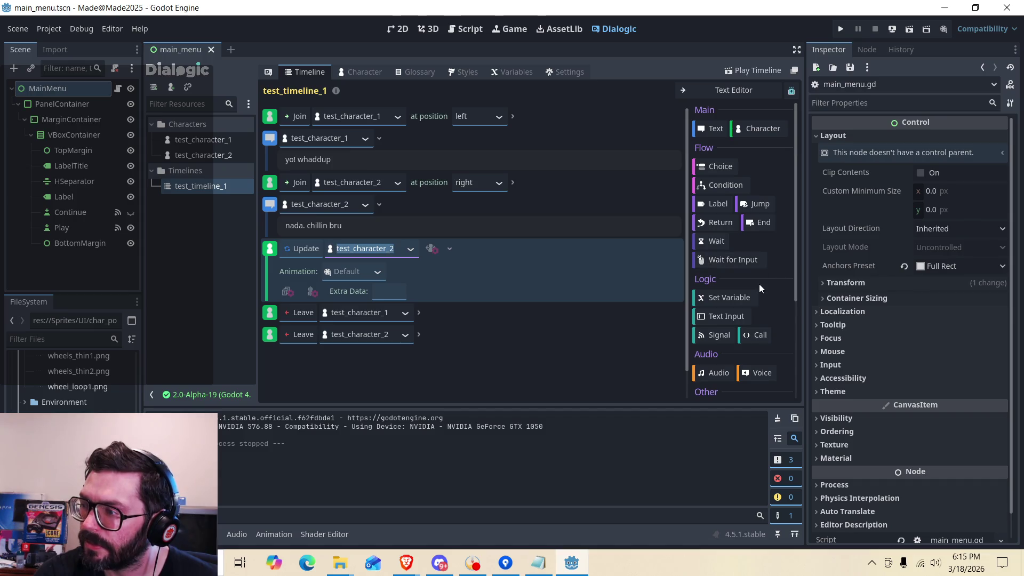
Add a Set Variable event below the Update, setting the Dialogic variable with 'to be'.
left_click(724, 296)
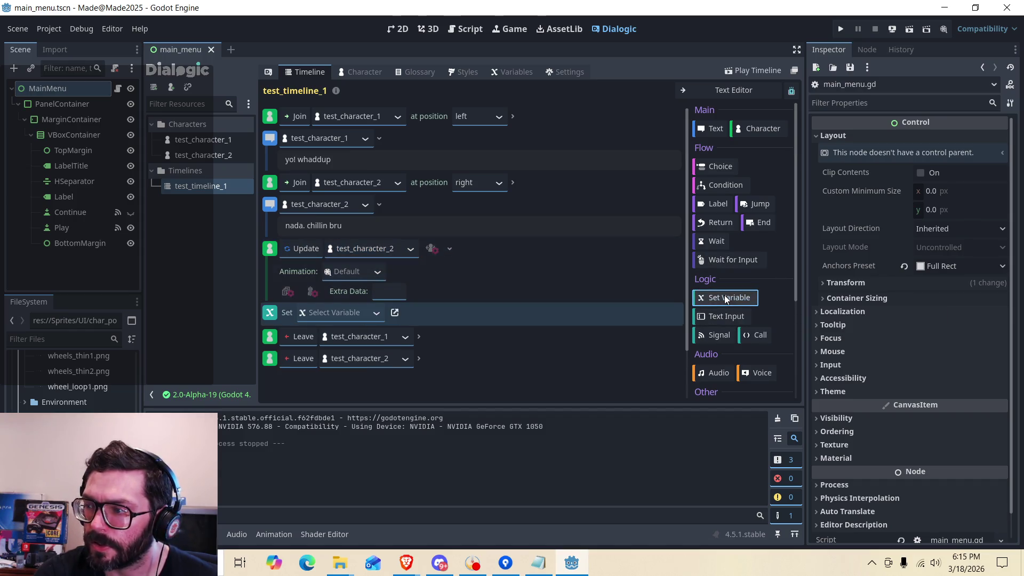
left_click(366, 315)
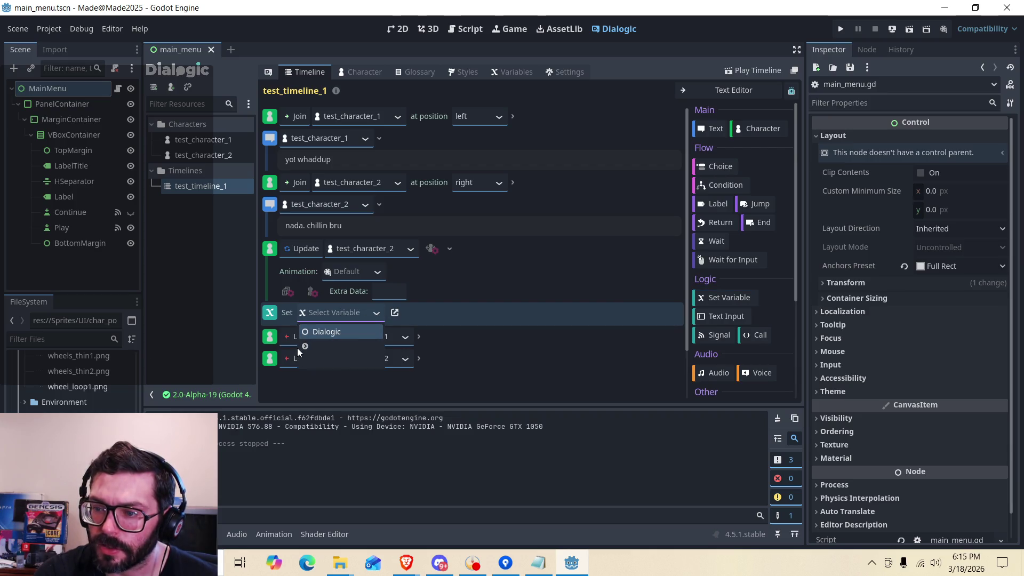
left_click(309, 331)
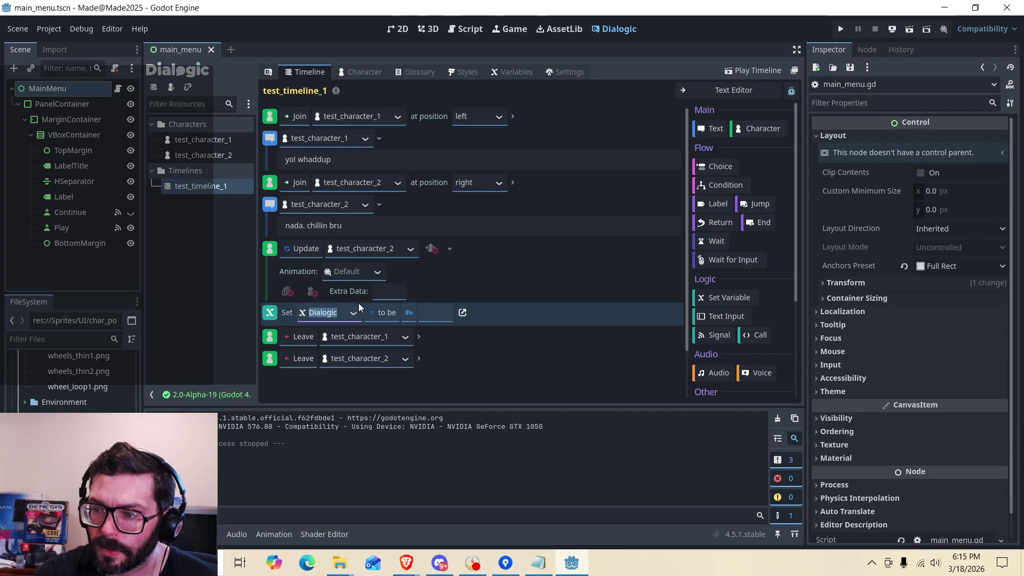
left_click(380, 315)
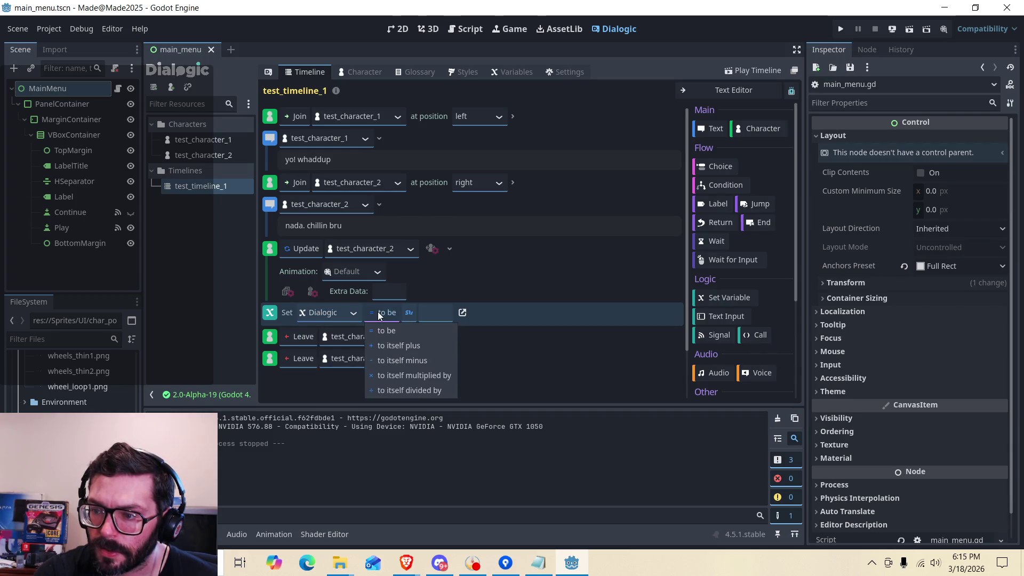
left_click(373, 316)
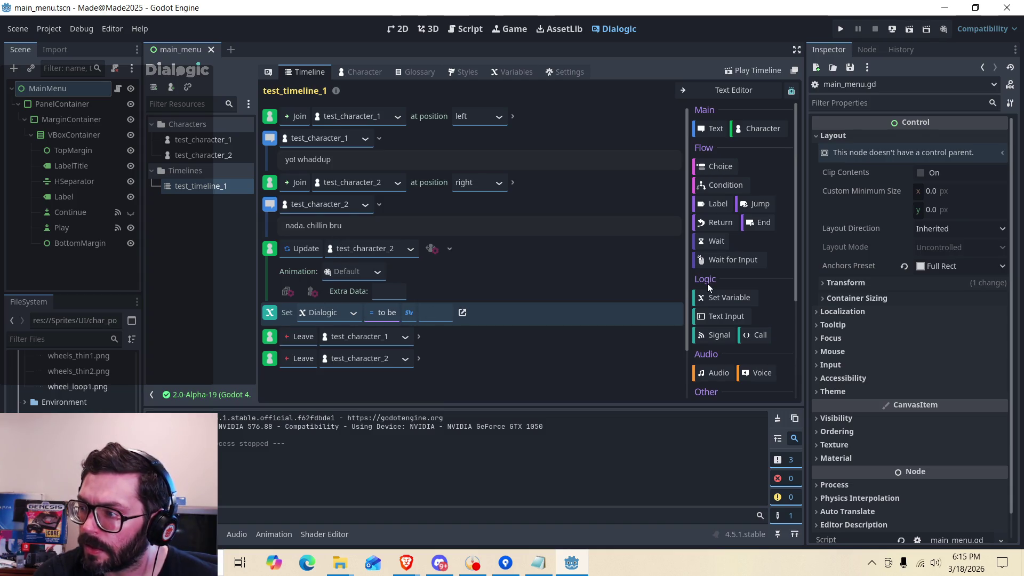
scroll(724, 309, "down", 3)
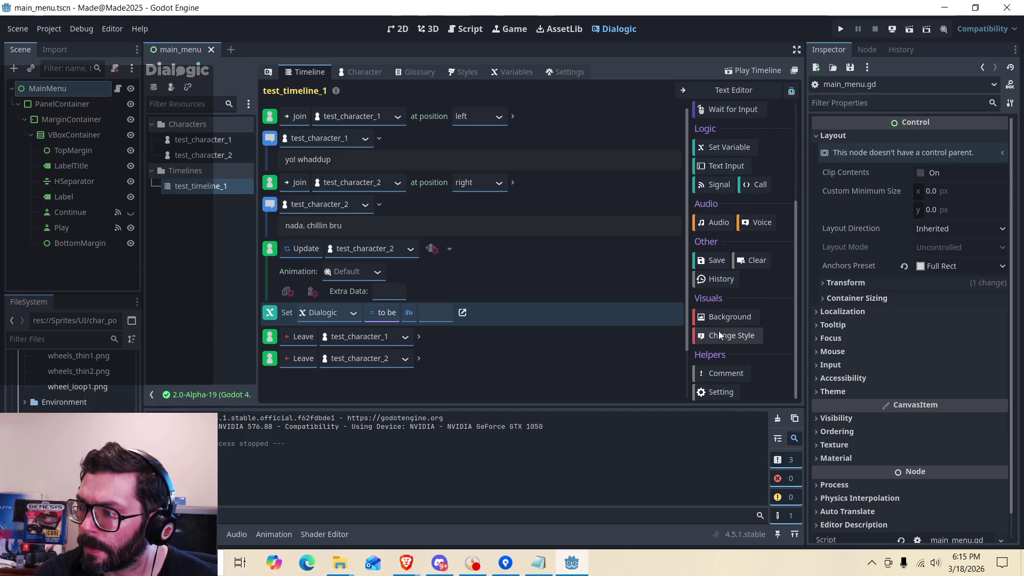
scroll(722, 322, "up", 3)
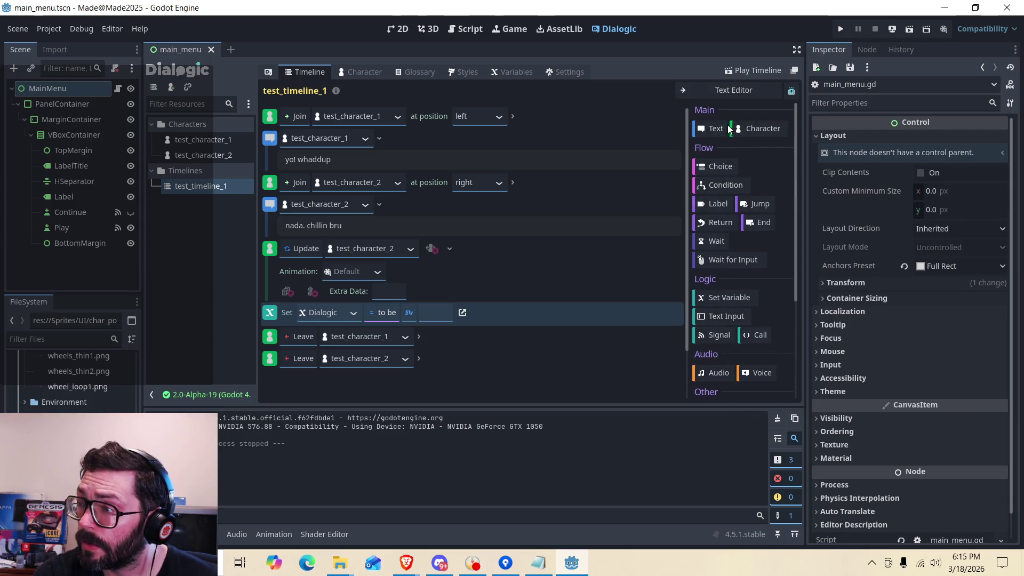
Recheck the Update event, keeping it as Update with Default animation.
left_click(303, 251)
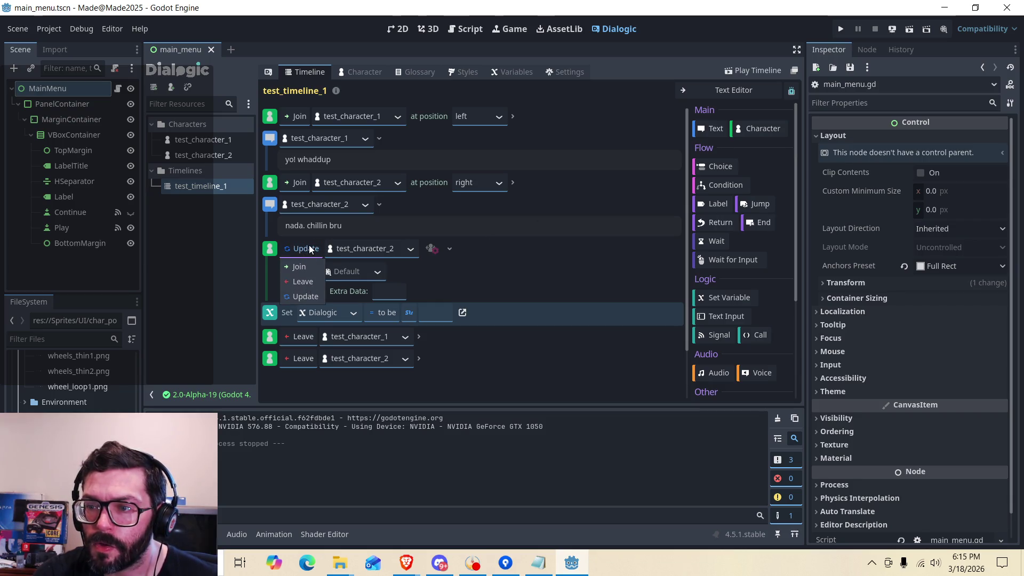
left_click(309, 248)
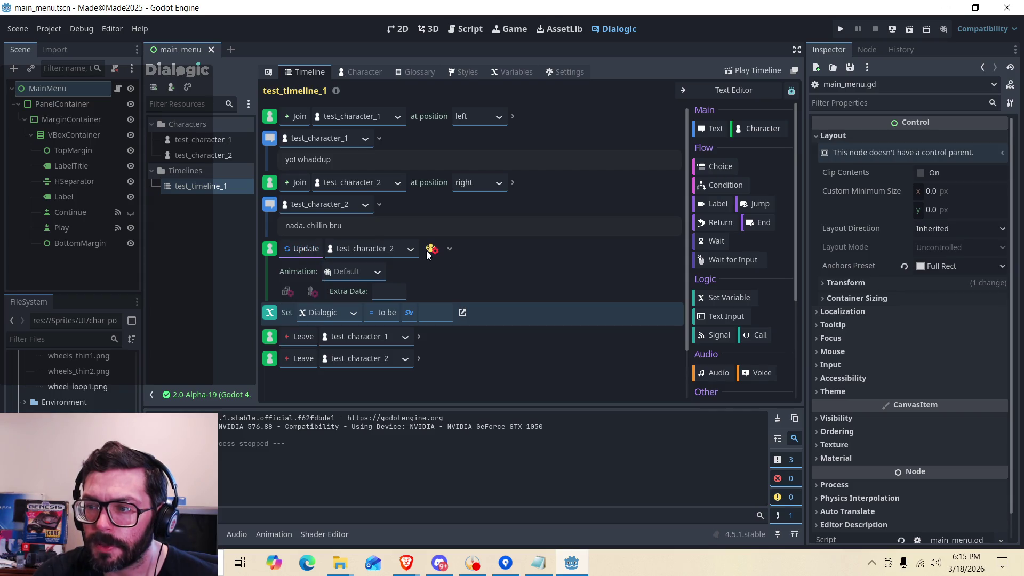
left_click(377, 272)
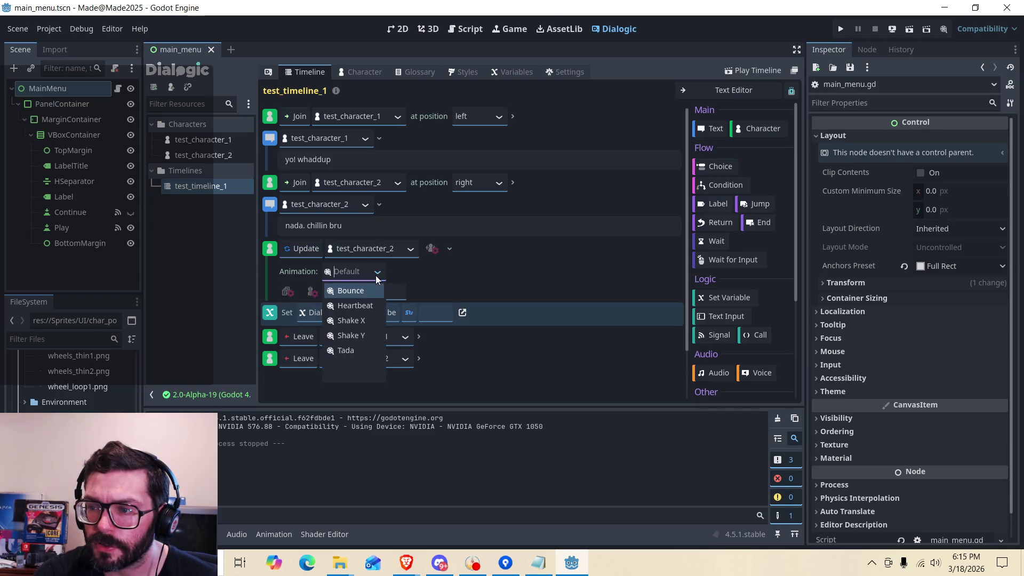
left_click(332, 273)
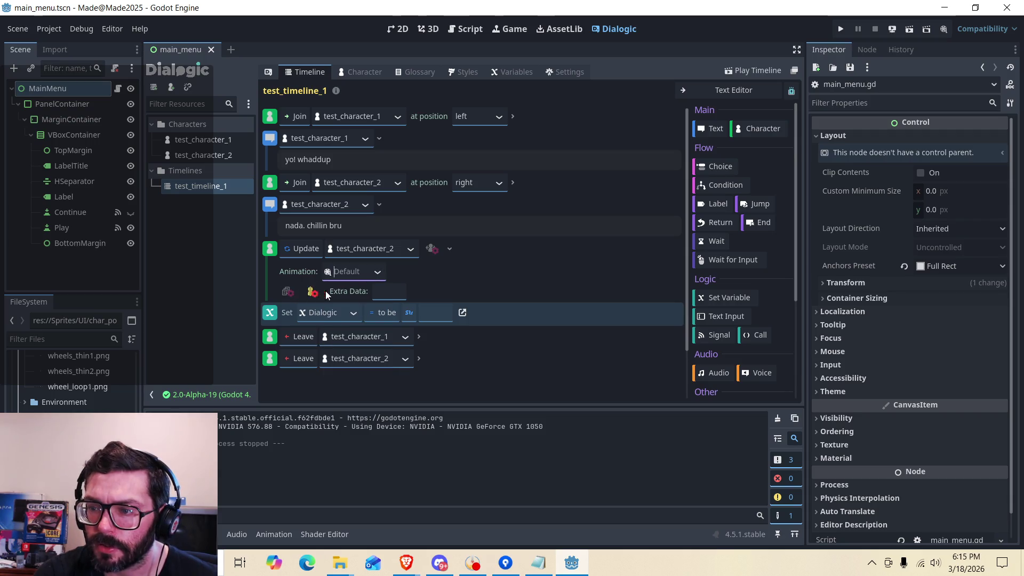
left_click(353, 292)
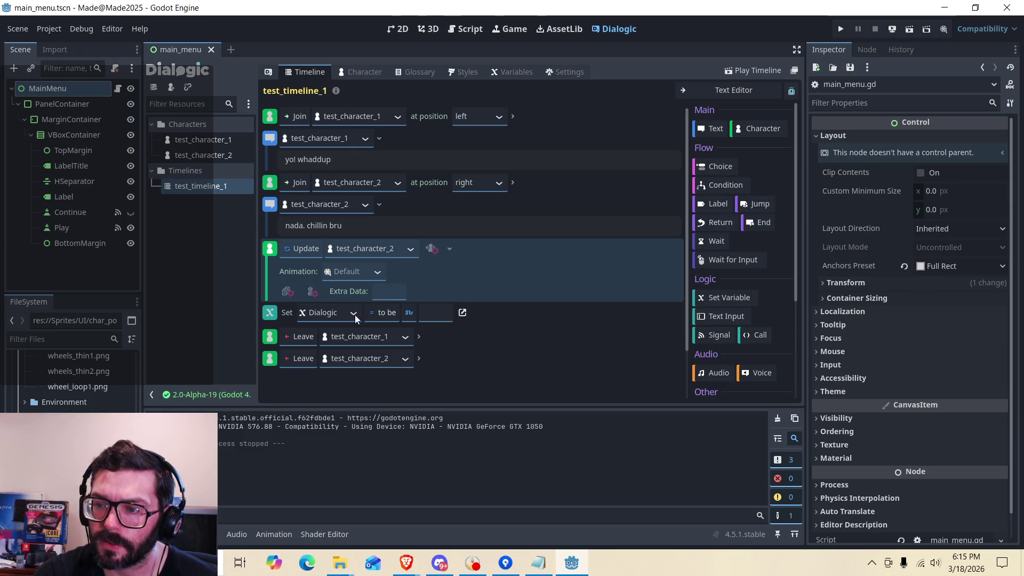
Delete the Set Variable event, then the Update event, from test_timeline_1.
right_click(502, 319)
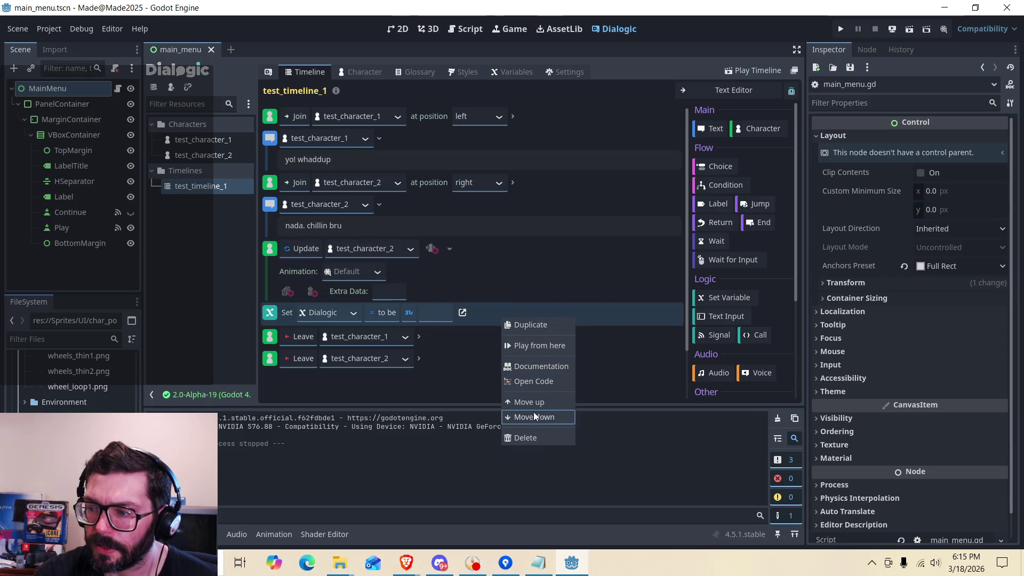
left_click(529, 438)
left_click(476, 262)
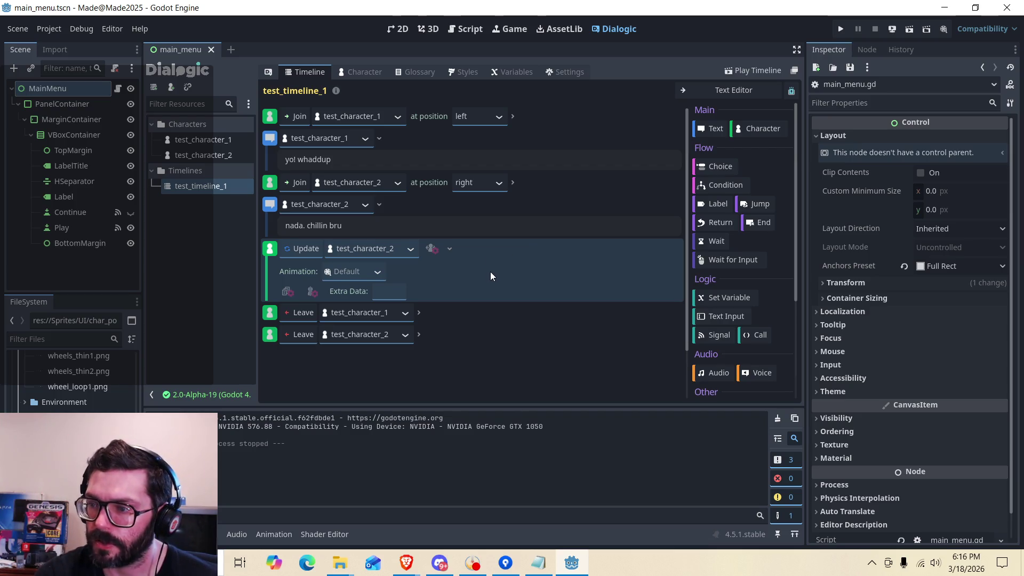
right_click(463, 273)
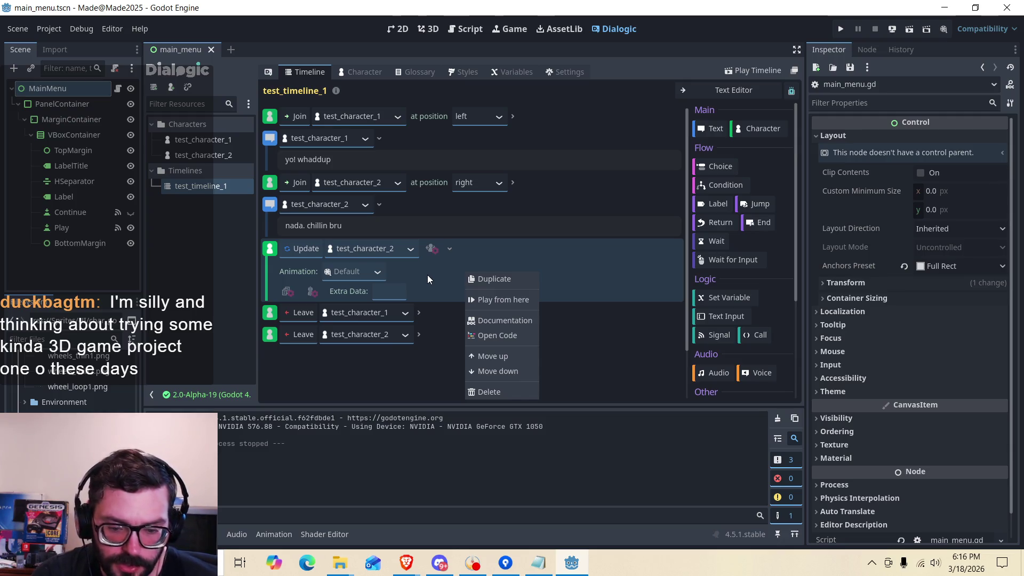
left_click(479, 392)
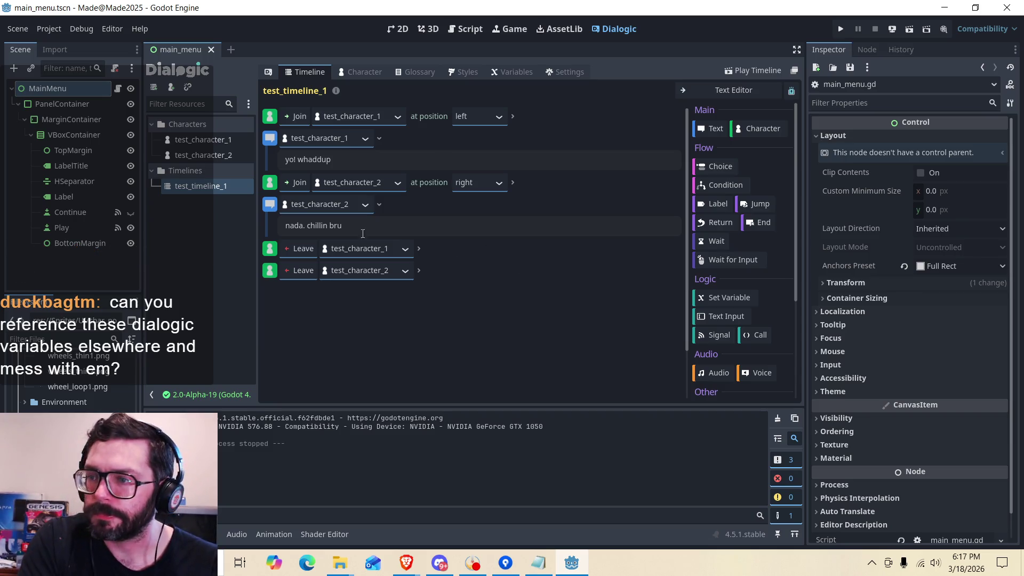
Add a Join event for test_character_2 at the end of the timeline.
left_click(757, 129)
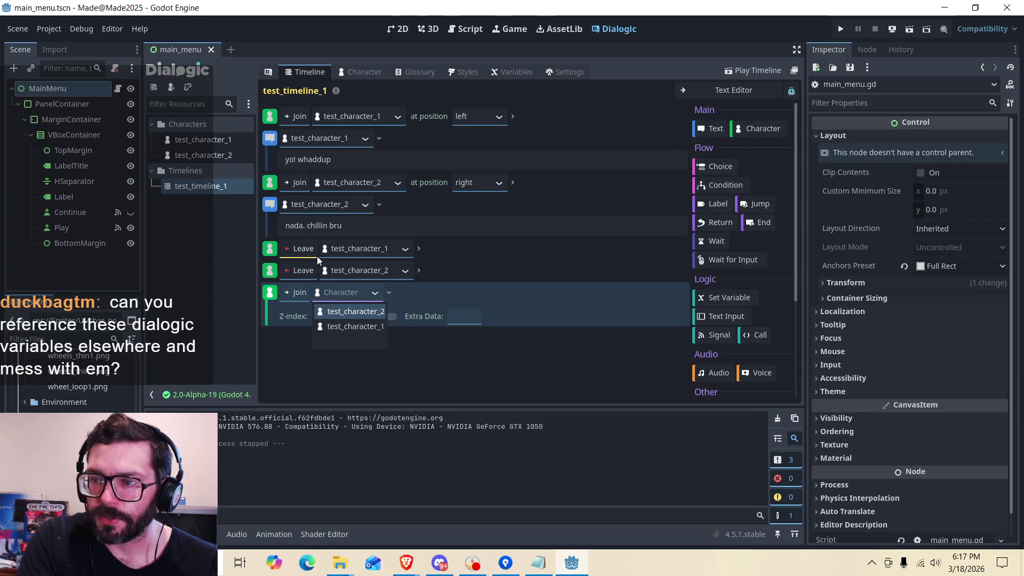
left_click(361, 313)
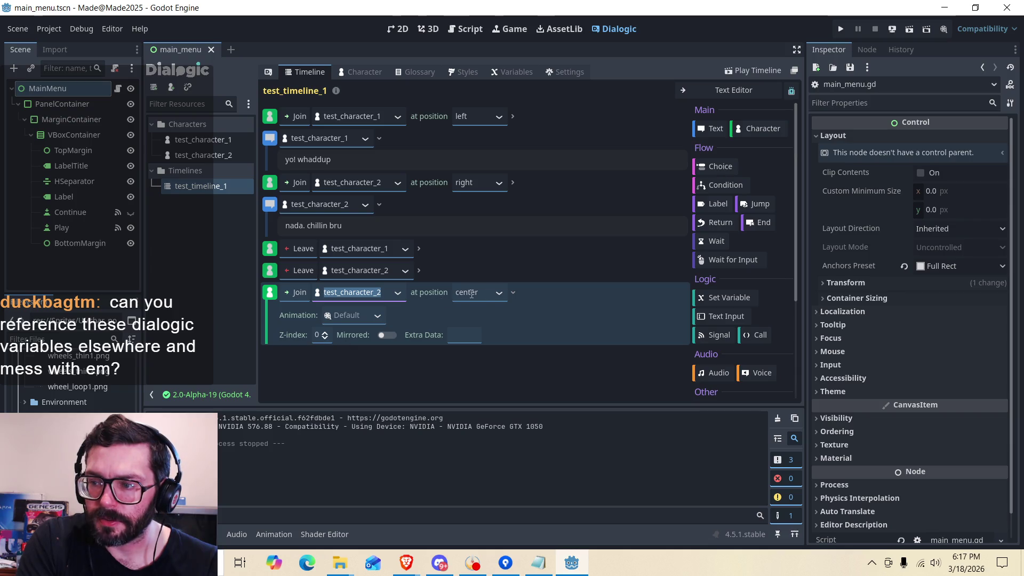
left_click(385, 315)
left_click(421, 319)
Check test_character_1's settings, then switch test_timeline_1's final Join event to Update.
left_click(199, 141)
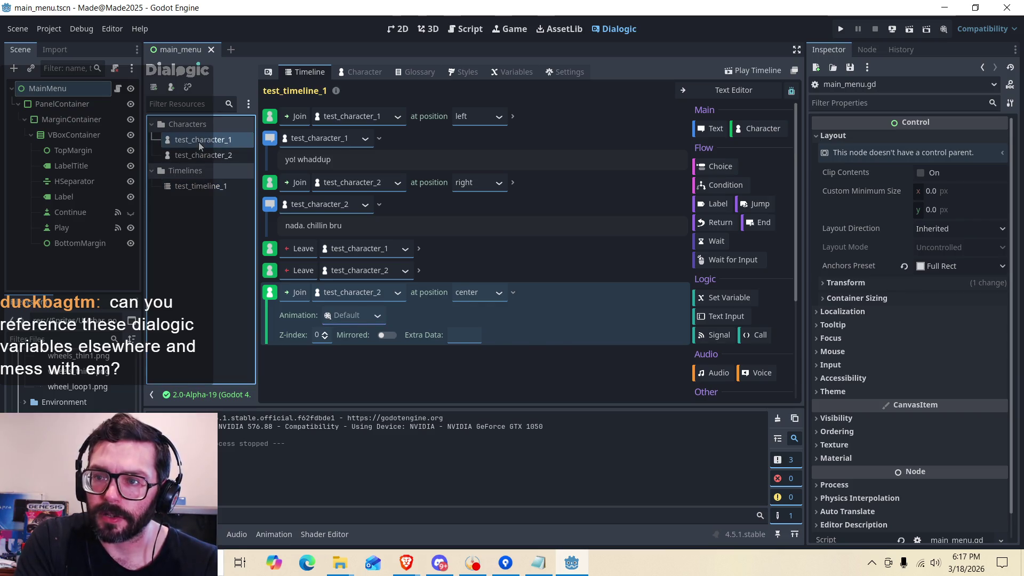
scroll(293, 346, "down", 2)
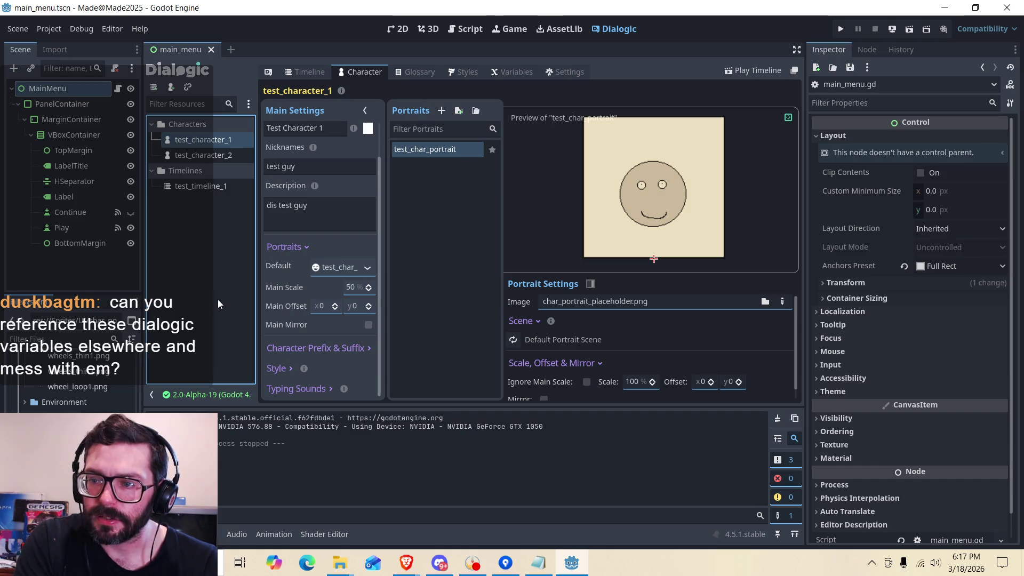
scroll(289, 299, "up", 2)
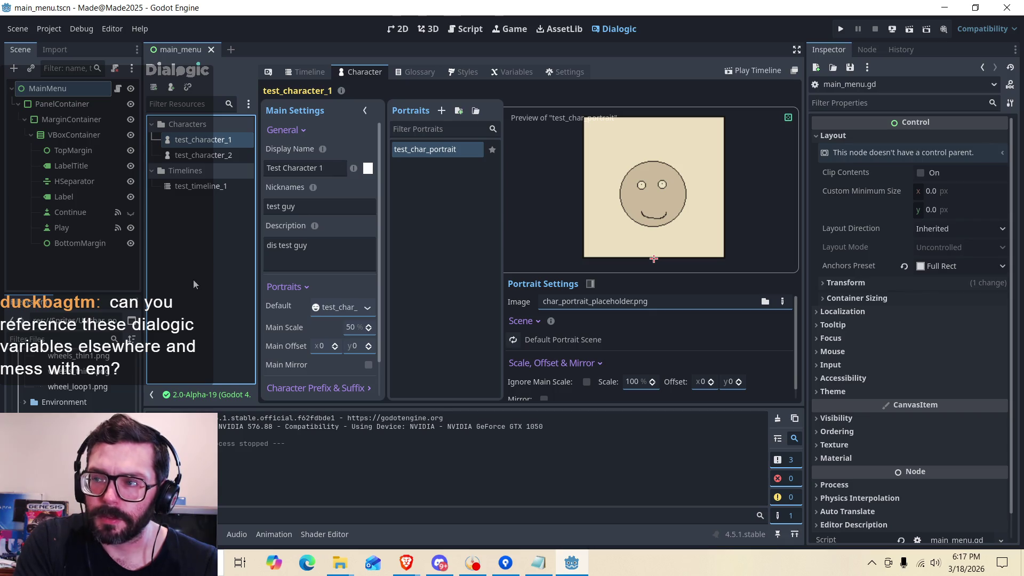
left_click(197, 188)
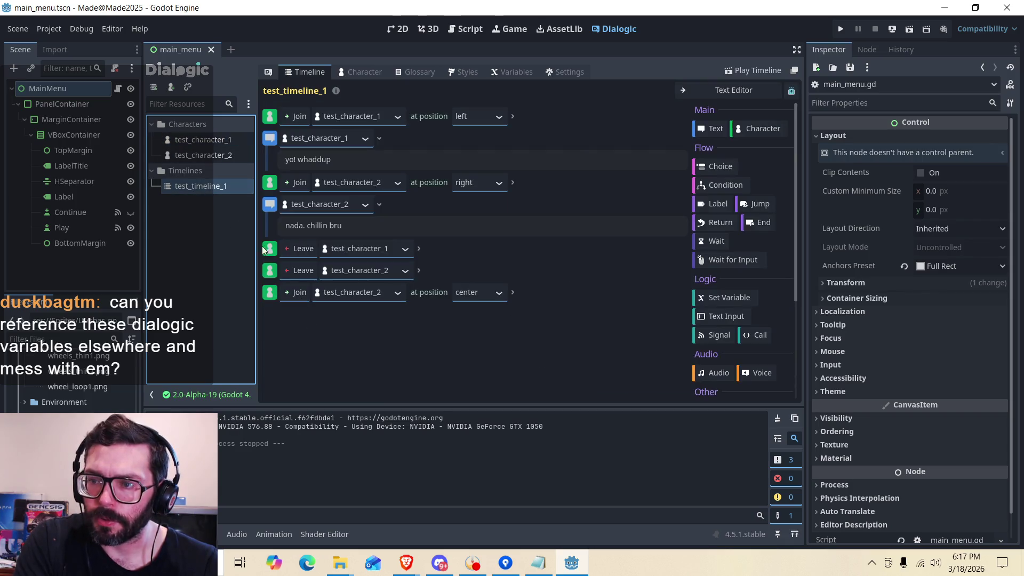
left_click(414, 292)
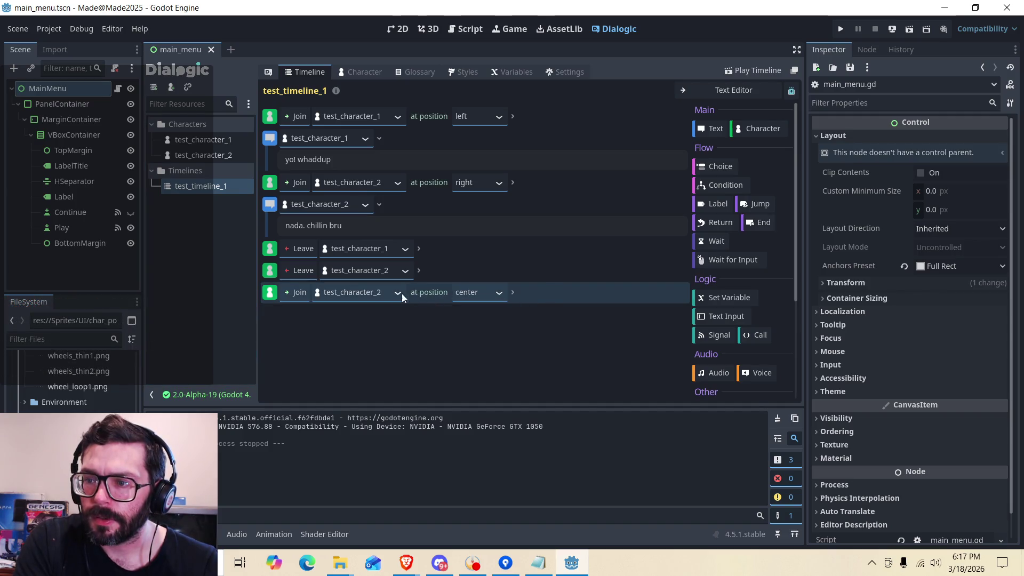
left_click(296, 293)
left_click(303, 339)
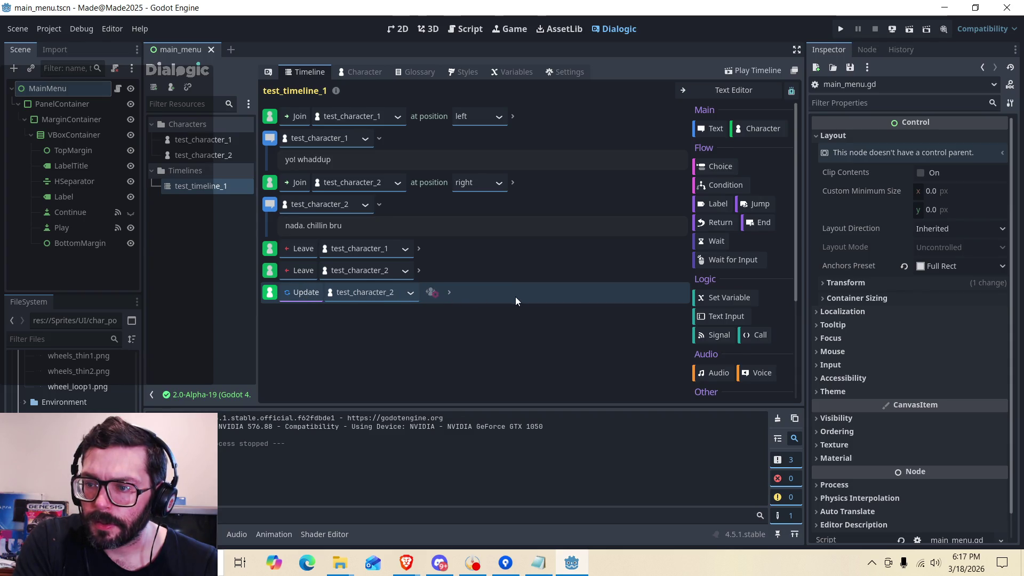
left_click(451, 293)
left_click(450, 293)
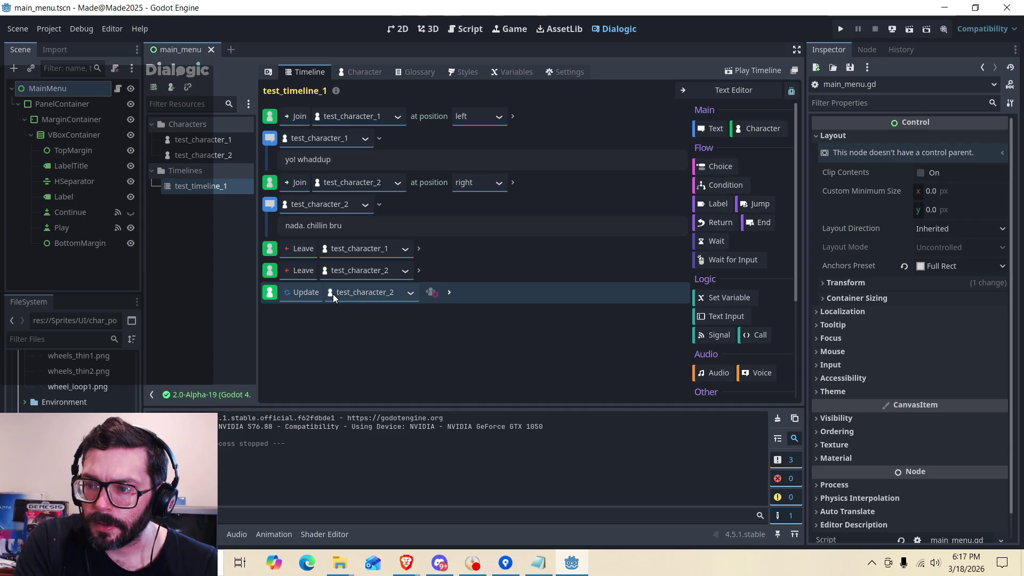
Inspect the Update event's character and Extra Data fields, then delete the event.
left_click(312, 297)
left_click(311, 297)
left_click(362, 297)
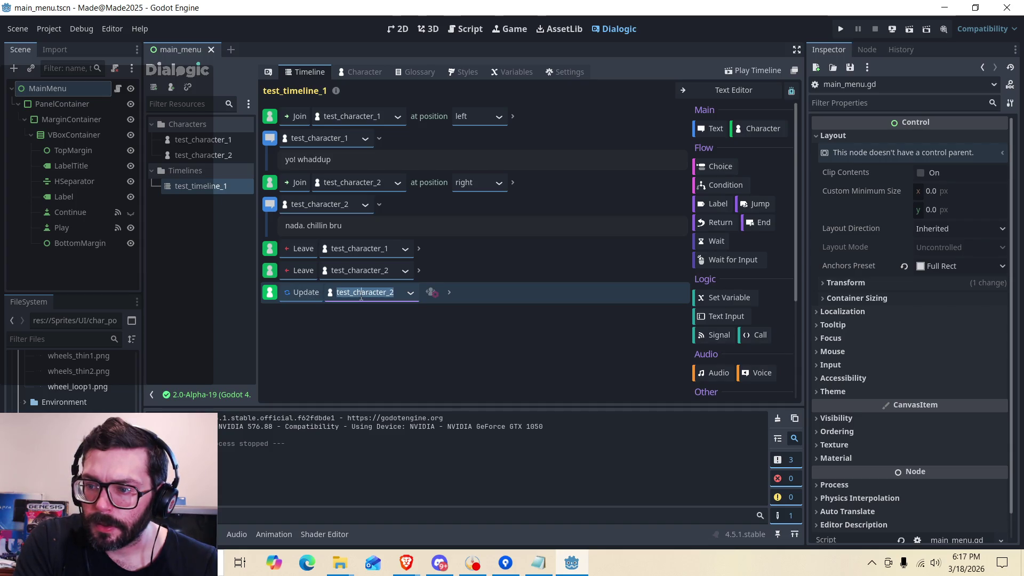
left_click(498, 290)
double_click(497, 292)
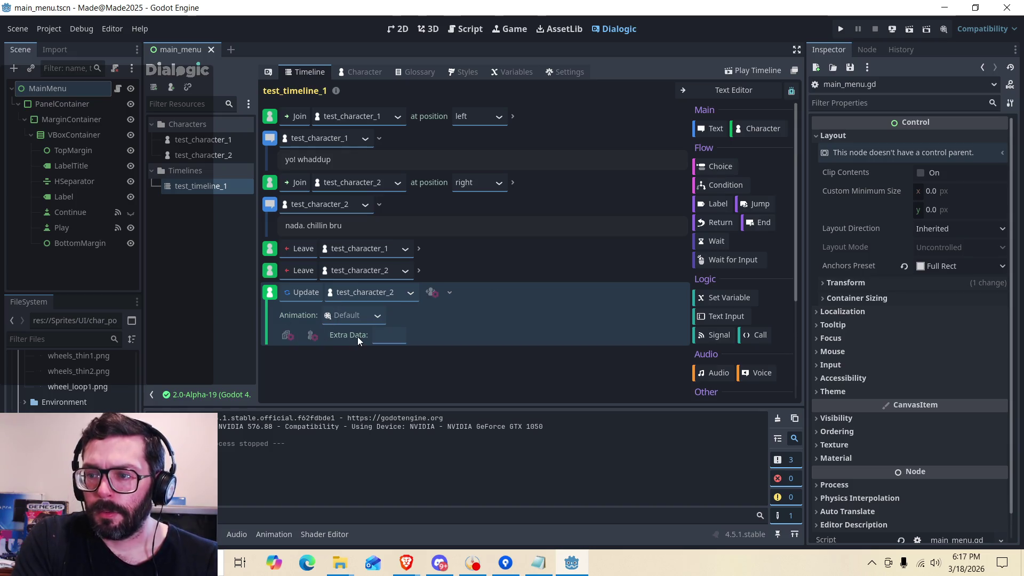
left_click(387, 336)
right_click(516, 293)
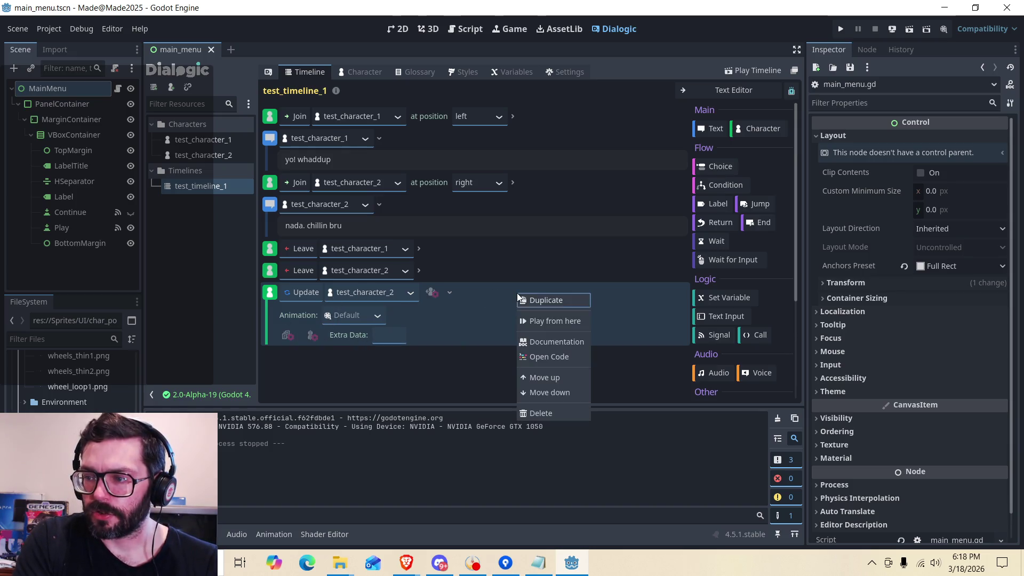
left_click(537, 409)
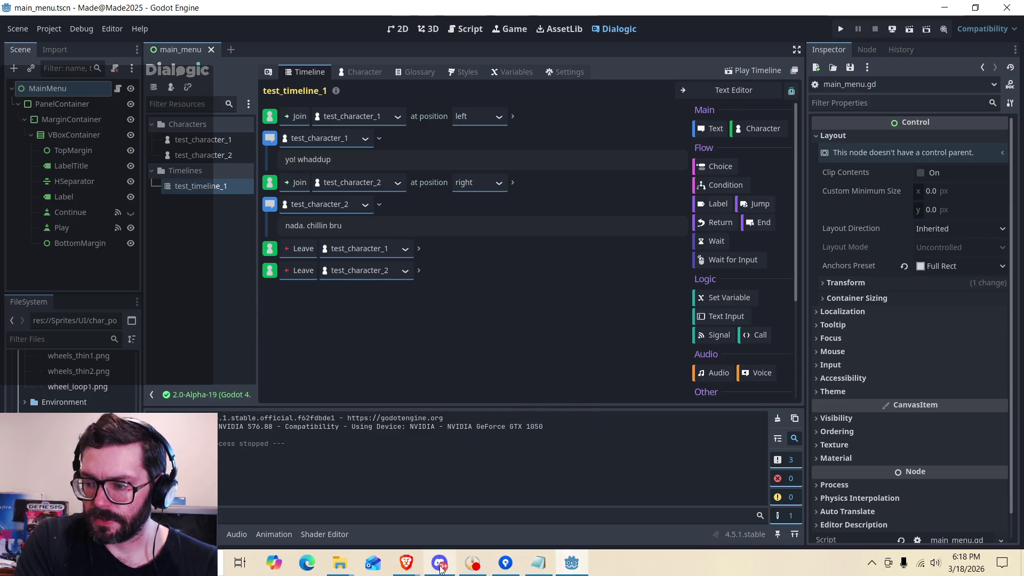
left_click(406, 563)
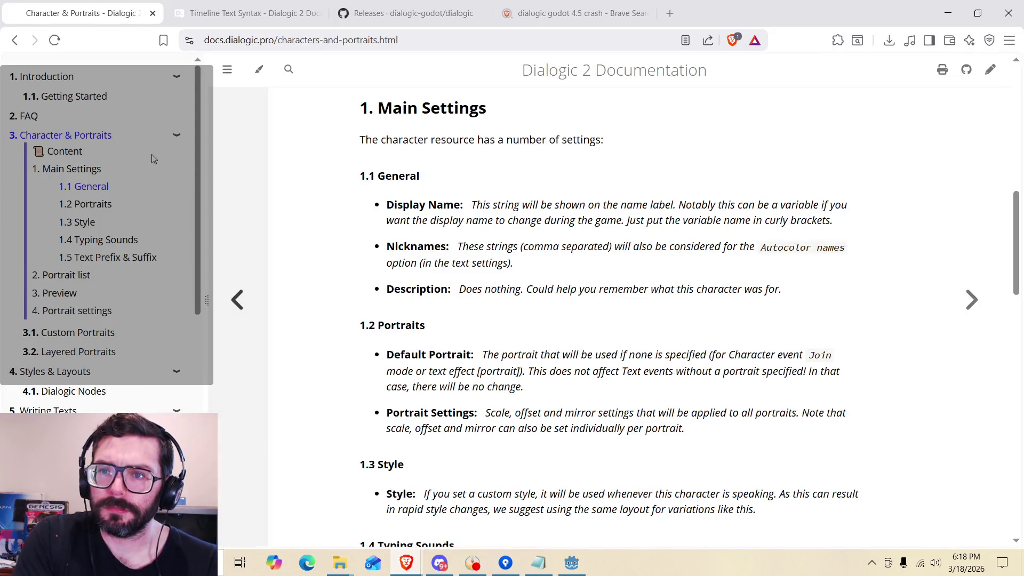
Read the 3.1 Custom Portraits docs page, then return to the Godot timeline.
left_click(69, 335)
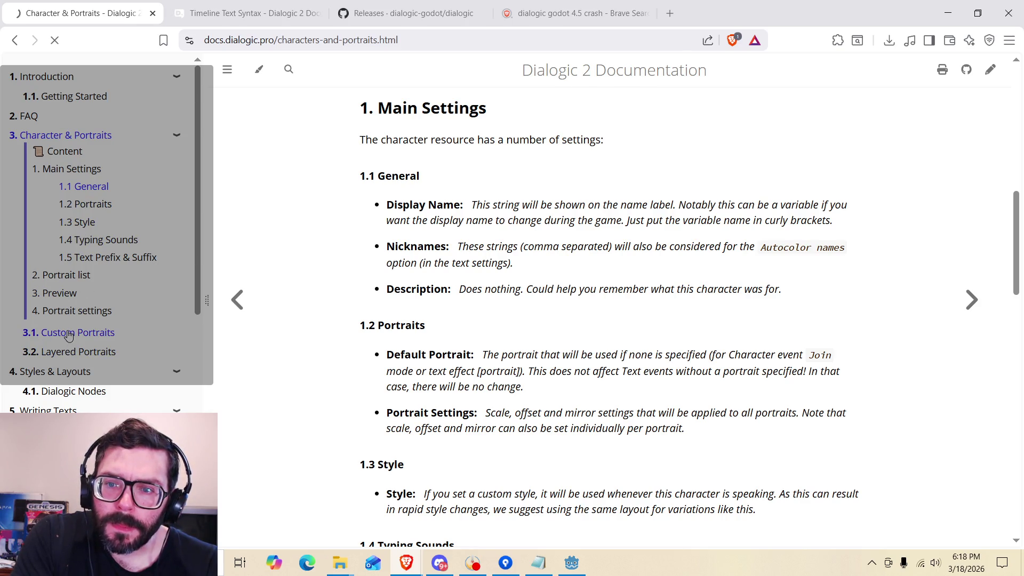
scroll(448, 316, "down", 1)
scroll(448, 316, "down", 2)
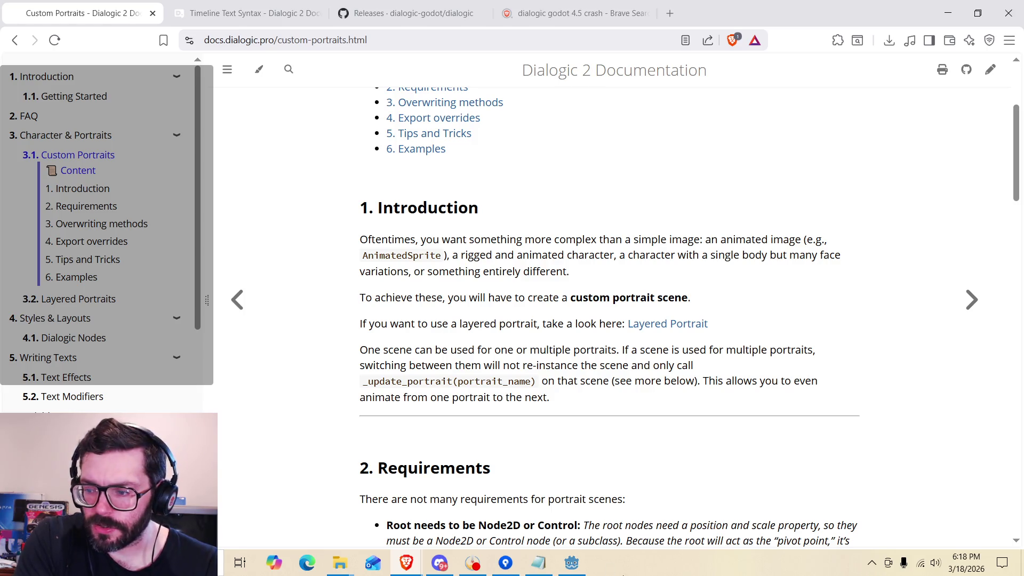
left_click(583, 561)
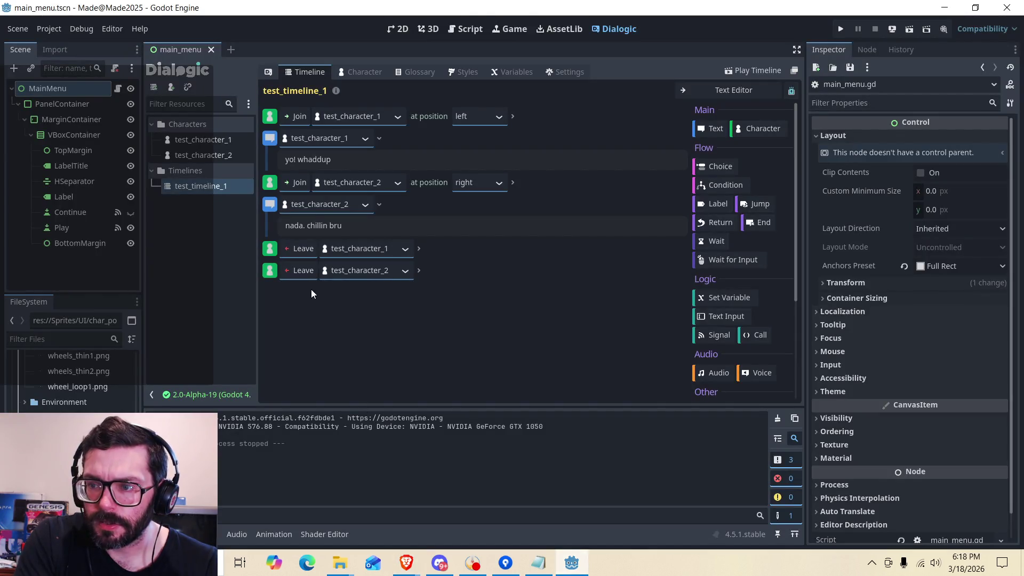
left_click(743, 129)
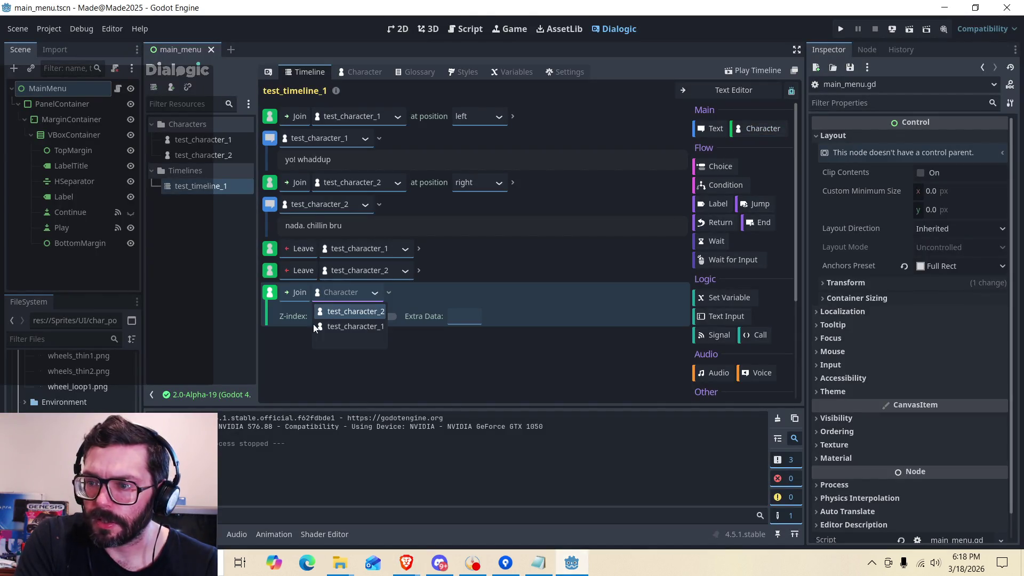
left_click(339, 311)
left_click(303, 295)
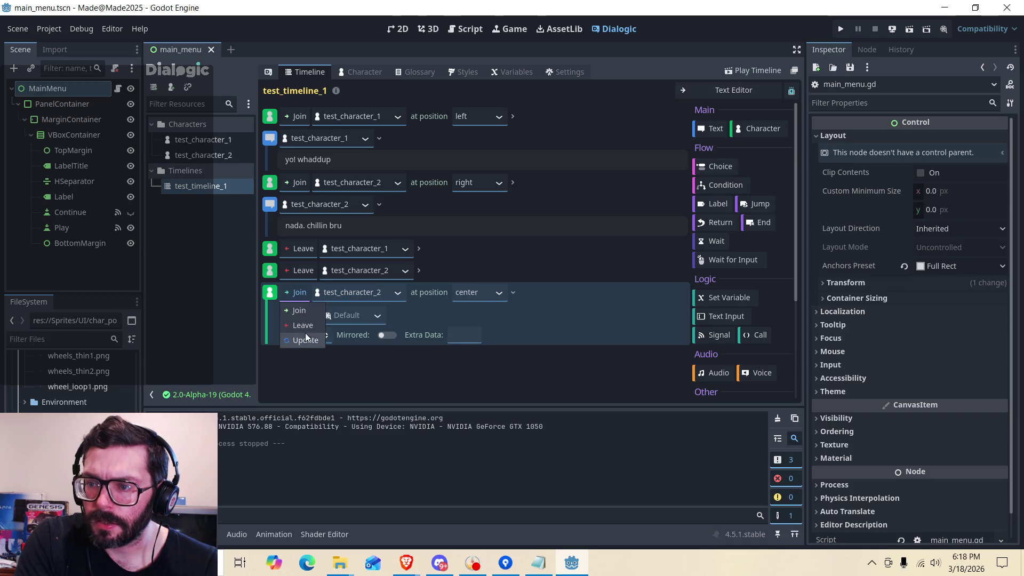
left_click(305, 333)
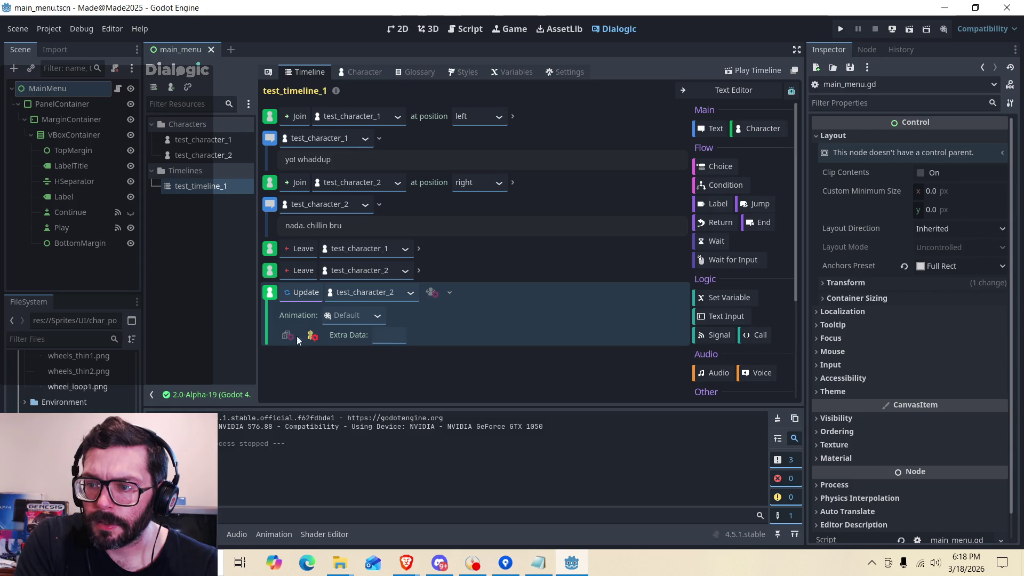
left_click(367, 316)
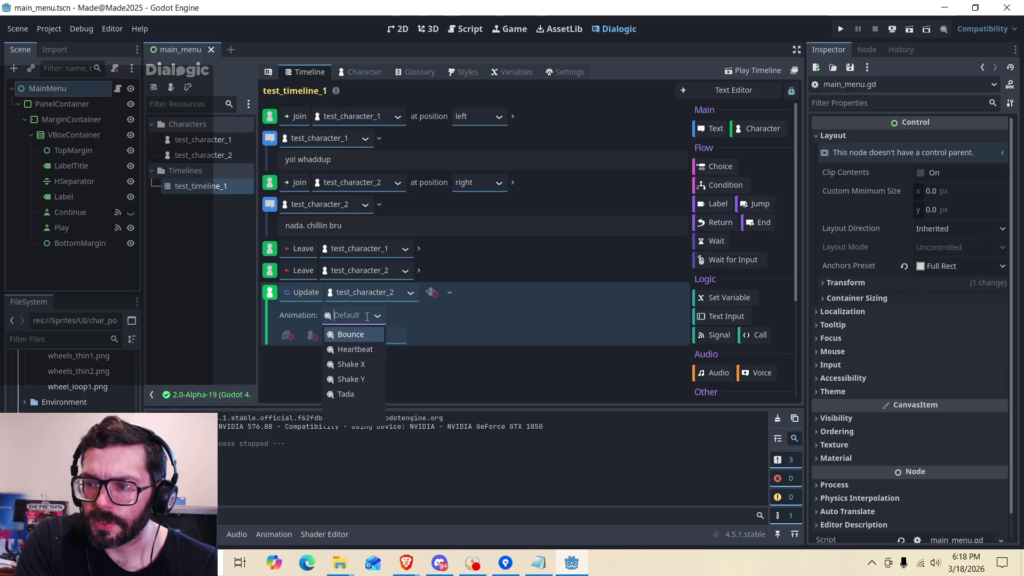
left_click(392, 313)
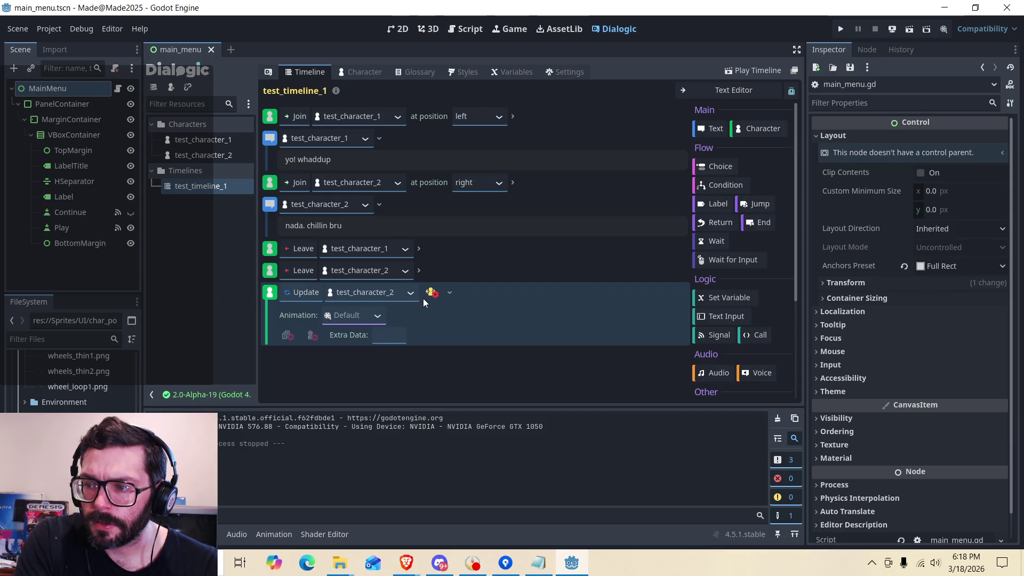
left_click(453, 292)
left_click(453, 293)
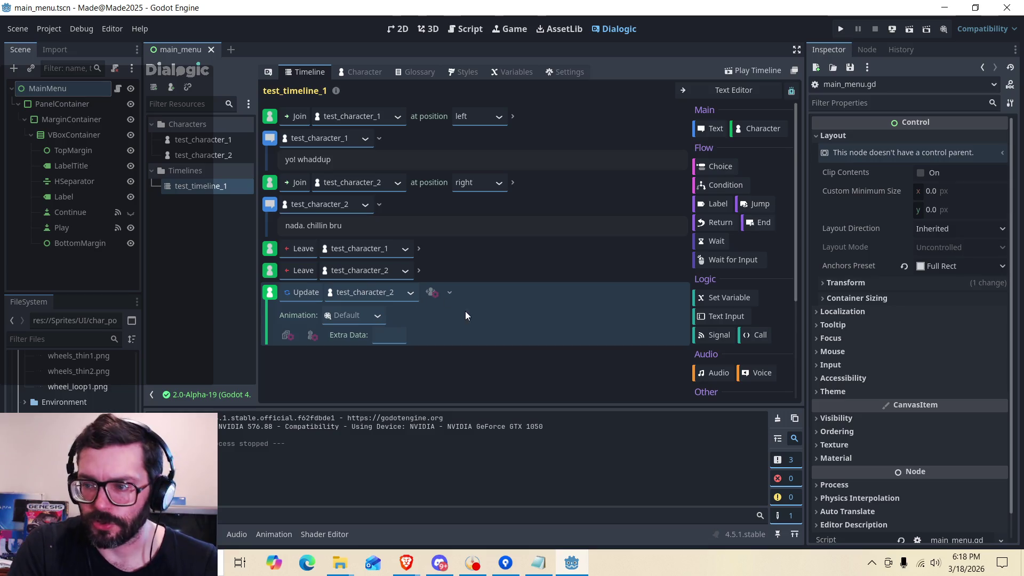
right_click(488, 284)
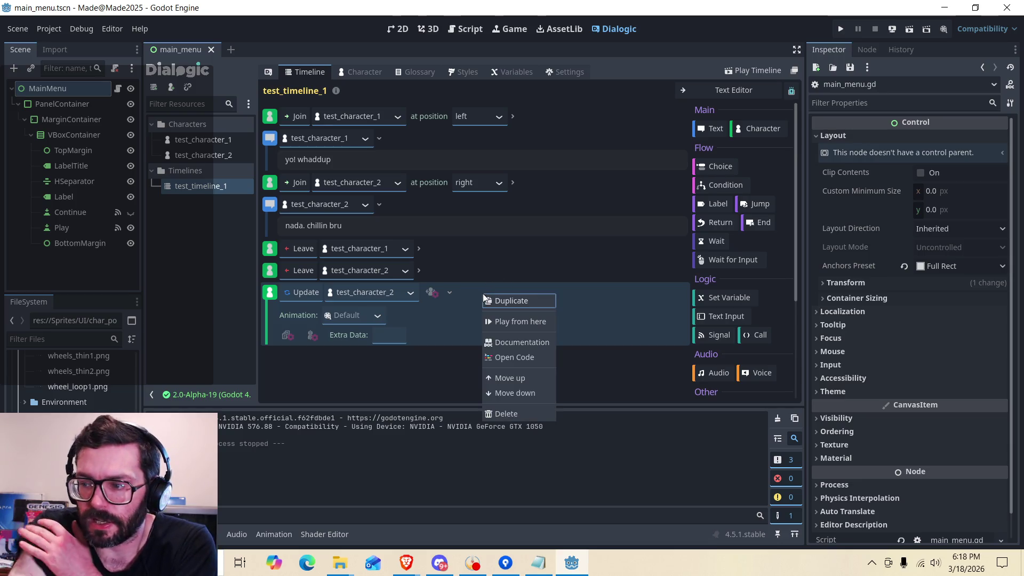
left_click(505, 405)
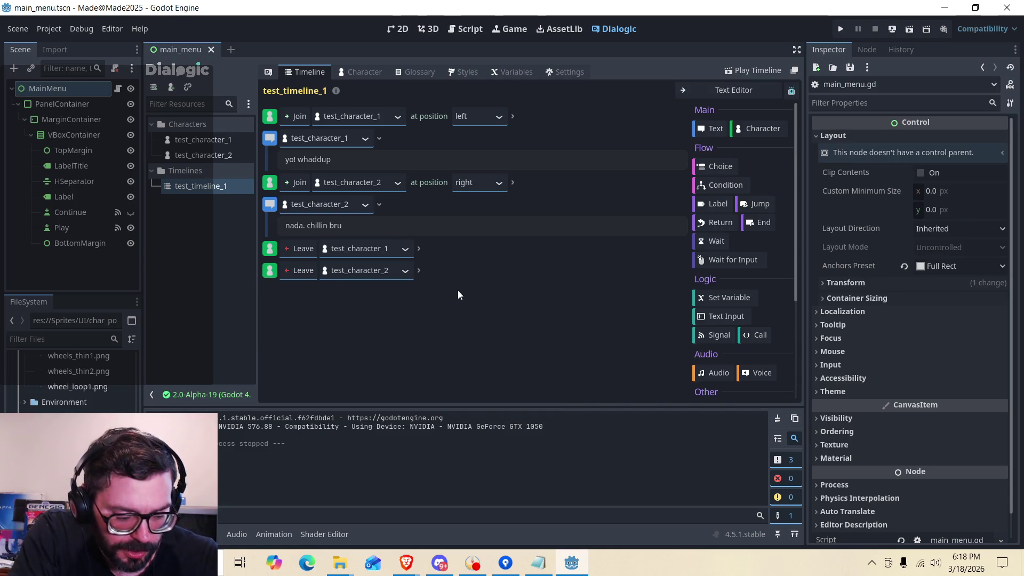
key("alt+Tab")
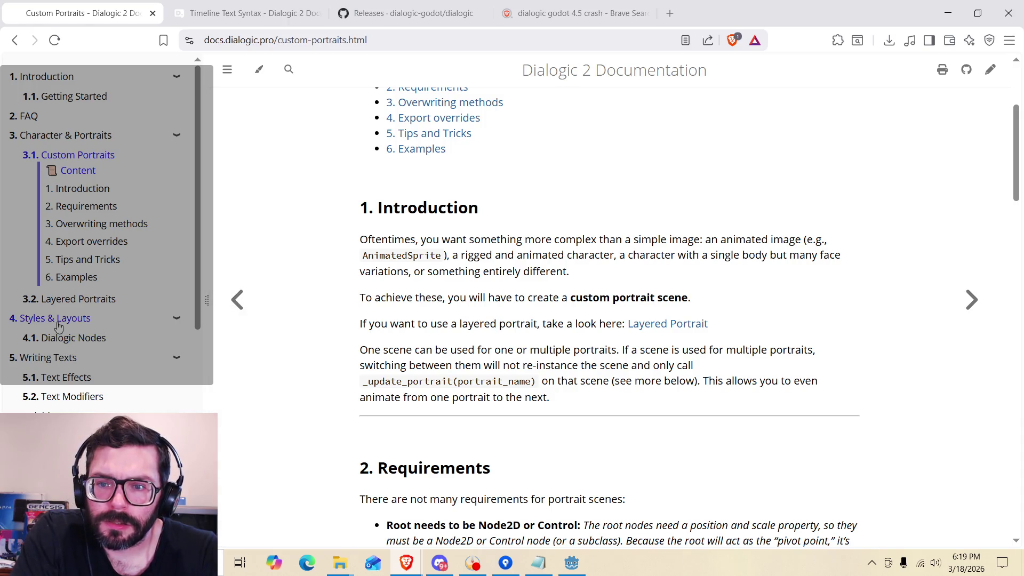
Open the 4.1 Dialogic Nodes page and read about Dialogic.start() and events needing nodes.
left_click(91, 336)
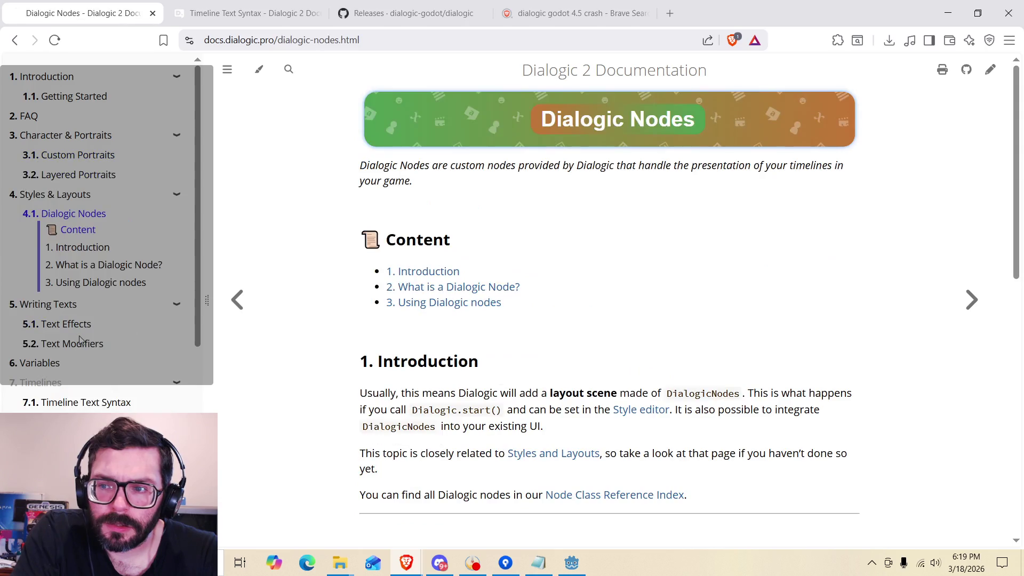
scroll(366, 307, "down", 2)
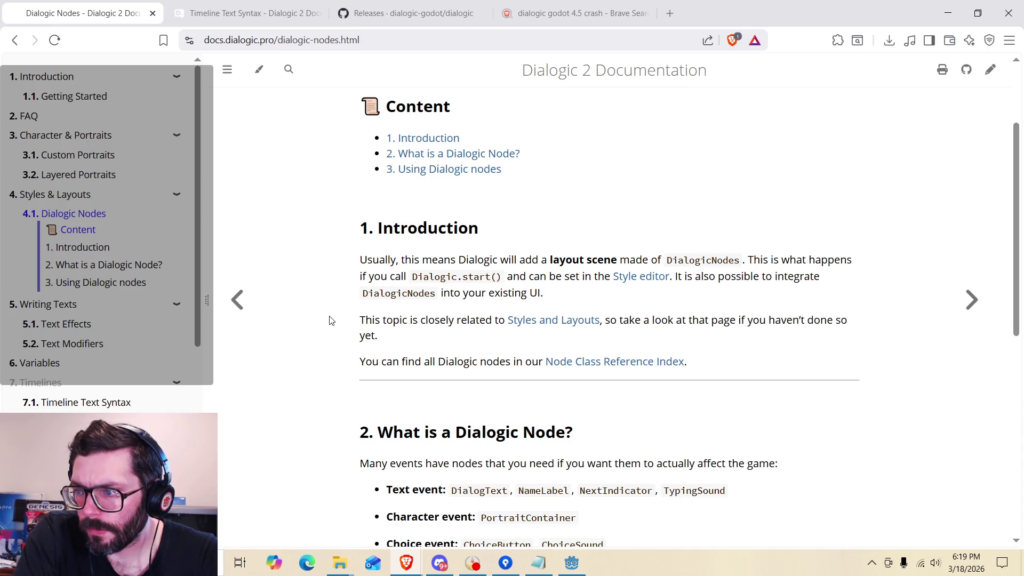
left_click_drag(405, 277, 569, 276)
left_click(569, 277)
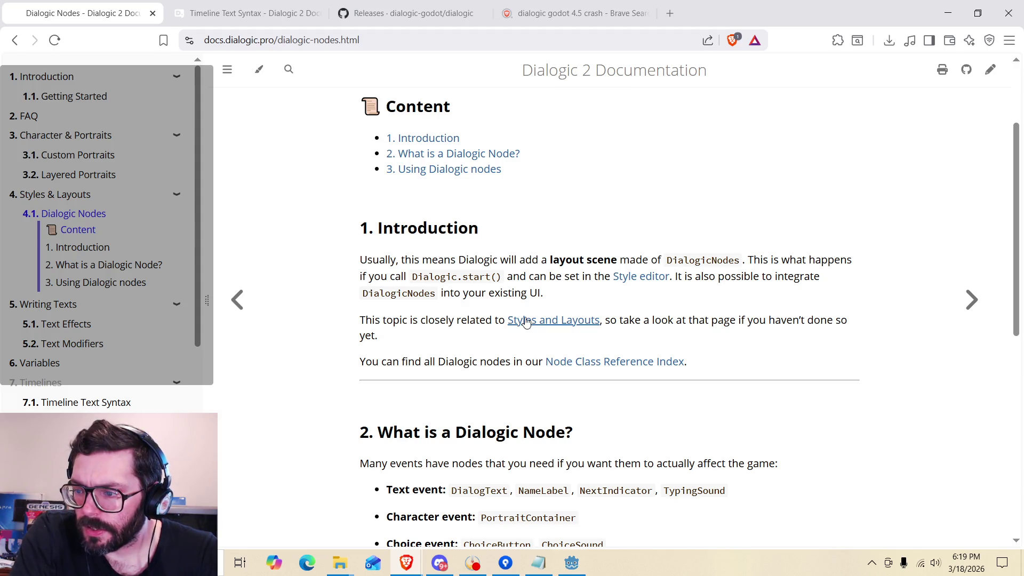
scroll(437, 328, "down", 2)
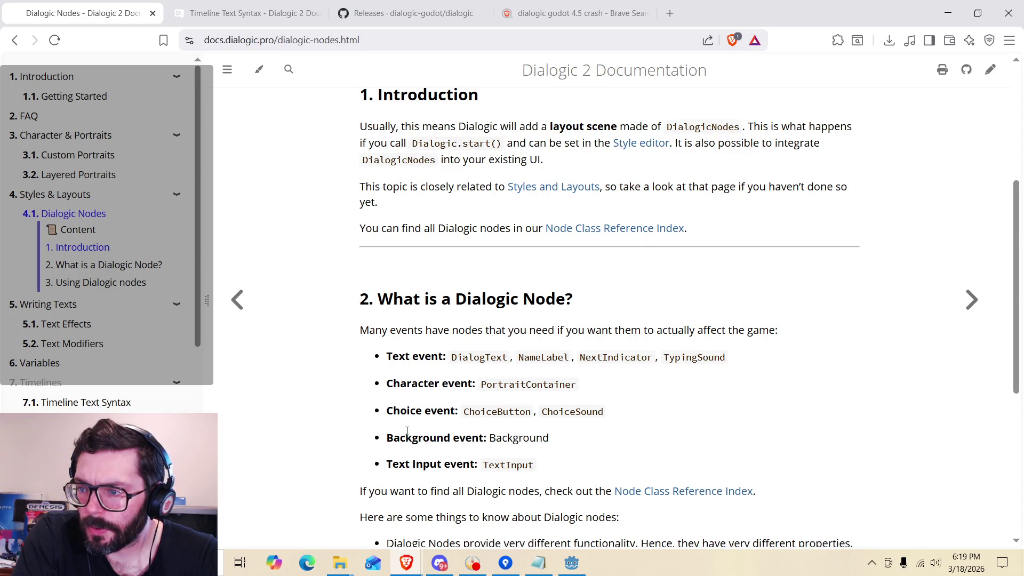
left_click_drag(361, 330, 541, 332)
left_click(541, 332)
left_click_drag(478, 333, 747, 331)
left_click(587, 330)
left_click(554, 329)
scroll(506, 327, "down", 2)
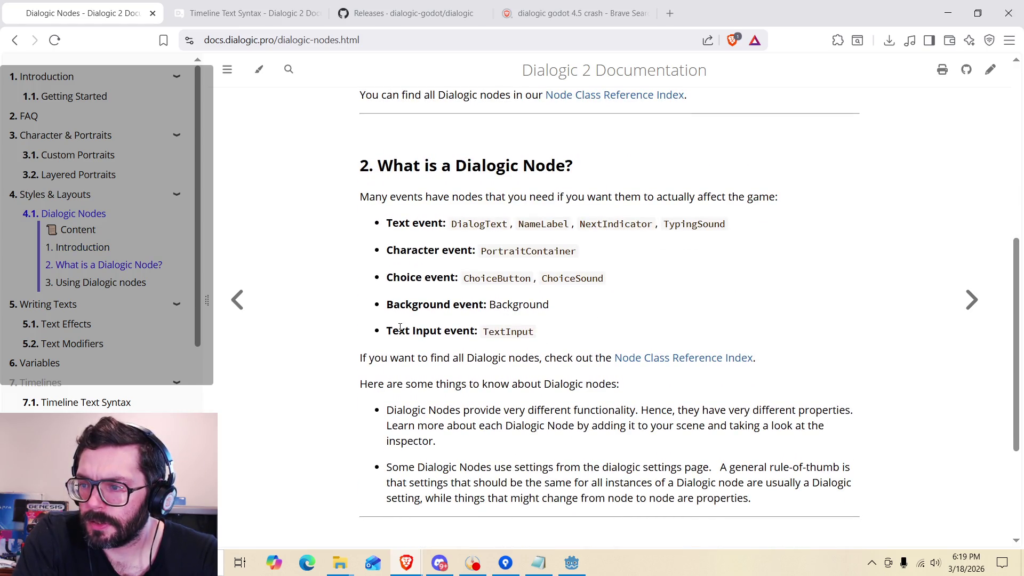
Read the finding-all-nodes, things-to-know and TypingSound special-setup notes under 'Using Dialogic nodes'.
left_click_drag(364, 358, 534, 358)
left_click(452, 363)
left_click(559, 356)
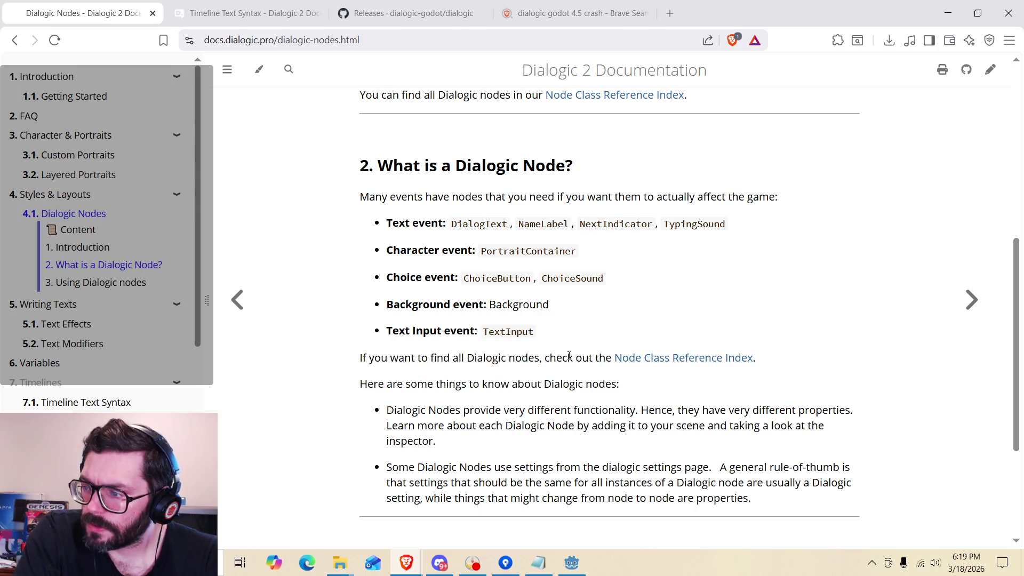
left_click_drag(404, 379, 521, 384)
left_click(521, 384)
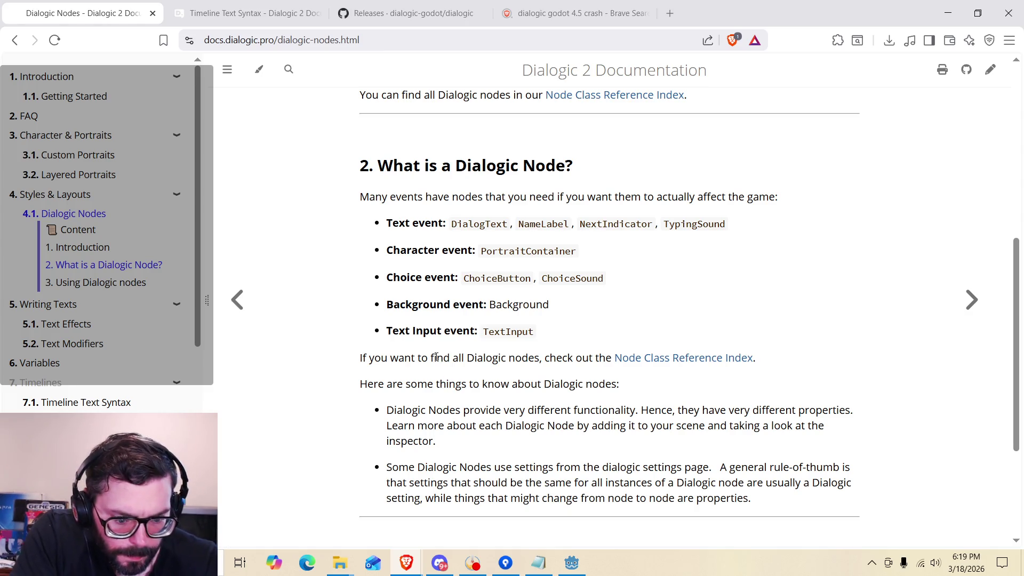
scroll(436, 357, "down", 3)
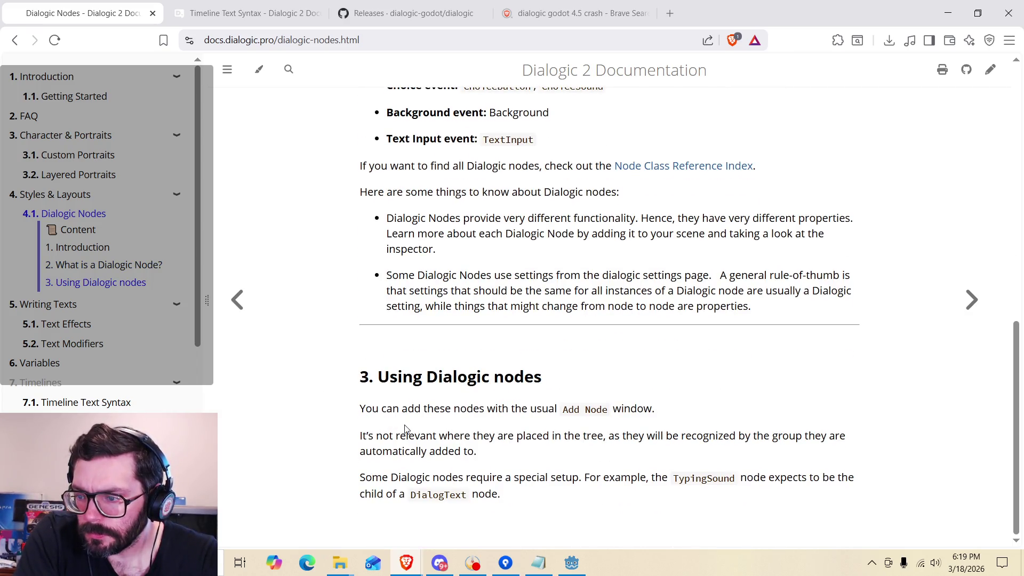
left_click_drag(413, 476, 805, 486)
left_click(533, 462)
left_click(389, 480)
left_click_drag(376, 495, 501, 496)
left_click(503, 498)
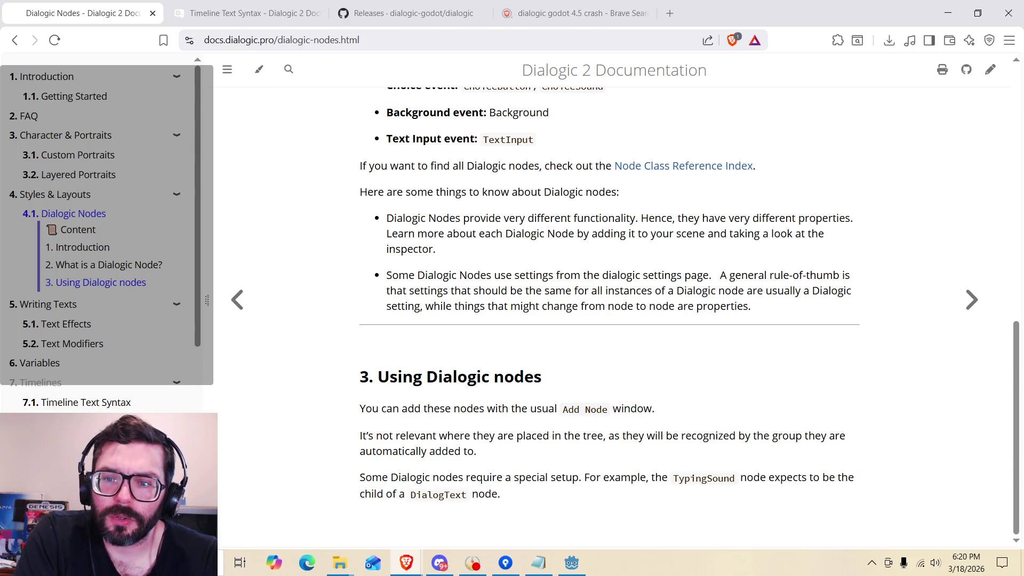
scroll(111, 407, "down", 2)
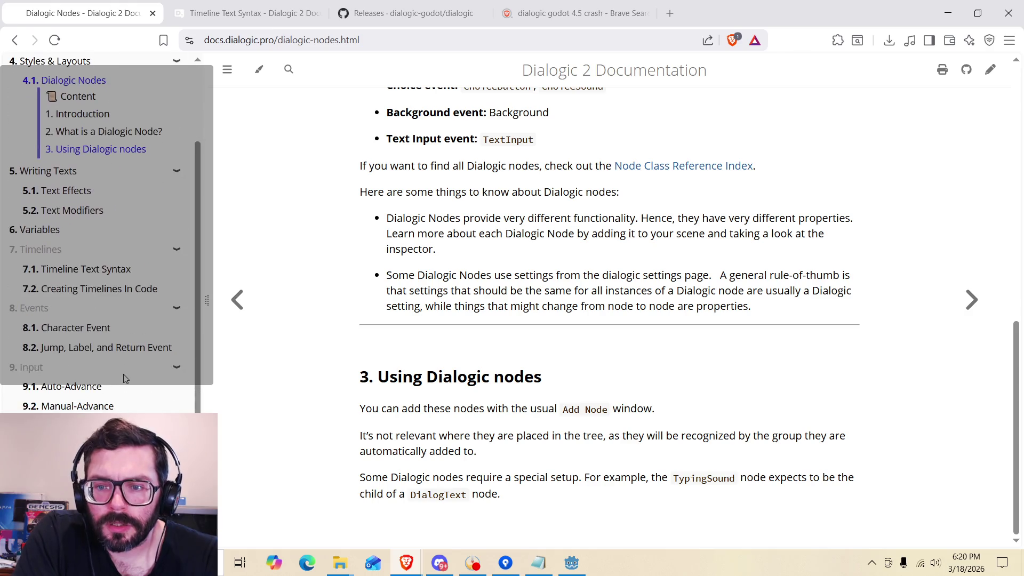
Open the 8.1 Character Event documentation page and scroll down to its Main Settings.
left_click(111, 329)
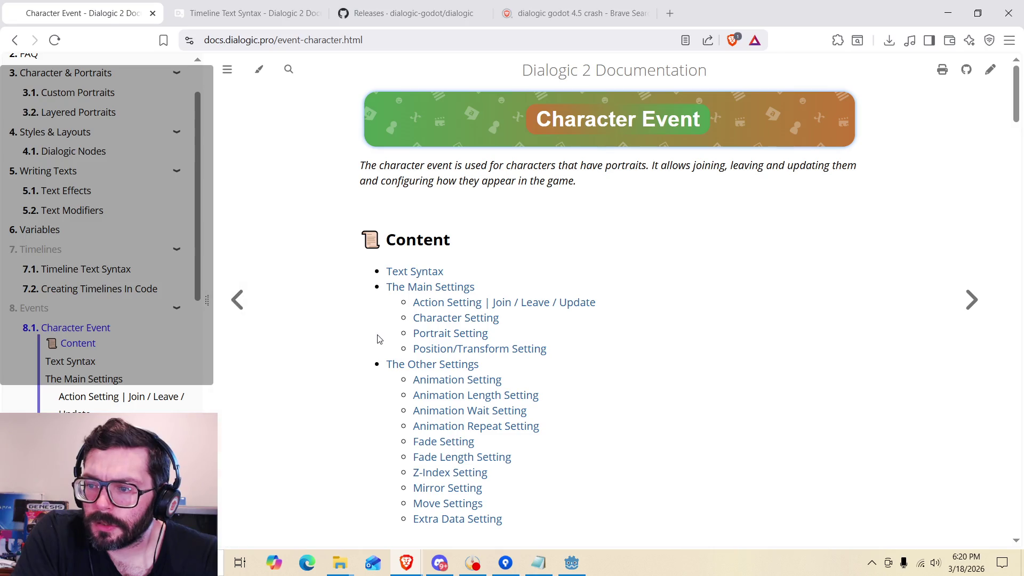
scroll(375, 339, "down", 6)
scroll(351, 340, "down", 7)
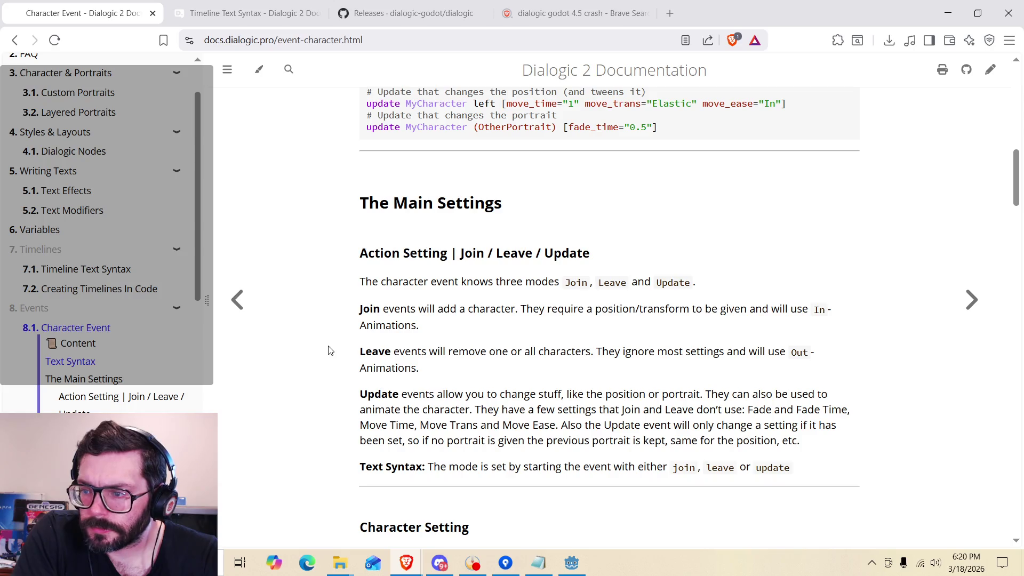
scroll(352, 393, "down", 1)
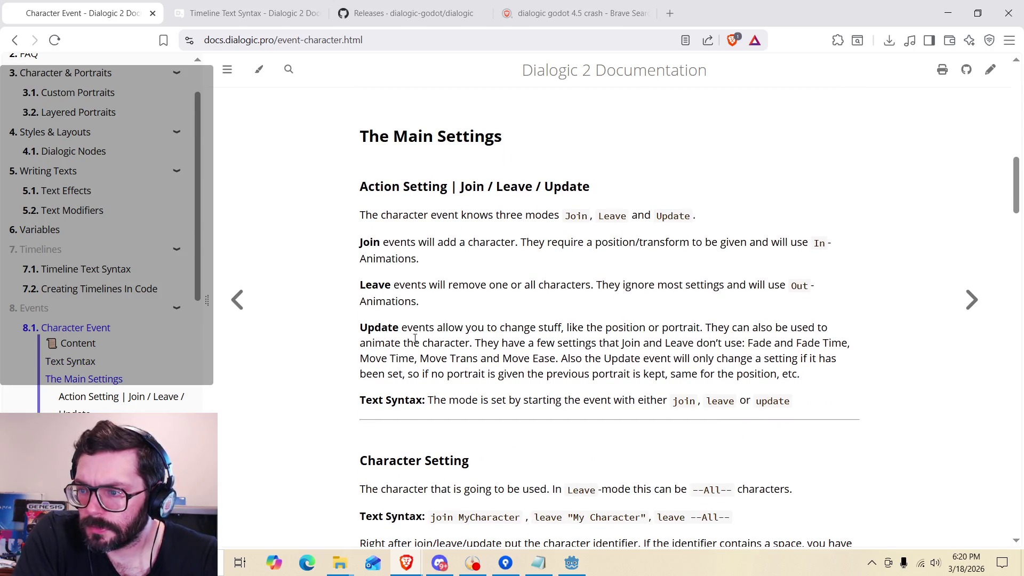
Study the Action Setting notes: settings Join and Leave lack, Move Time/Move Trans, and unset portraits.
left_click_drag(395, 342, 596, 327)
left_click(443, 342)
left_click(596, 326)
left_click_drag(426, 345, 676, 342)
left_click(676, 341)
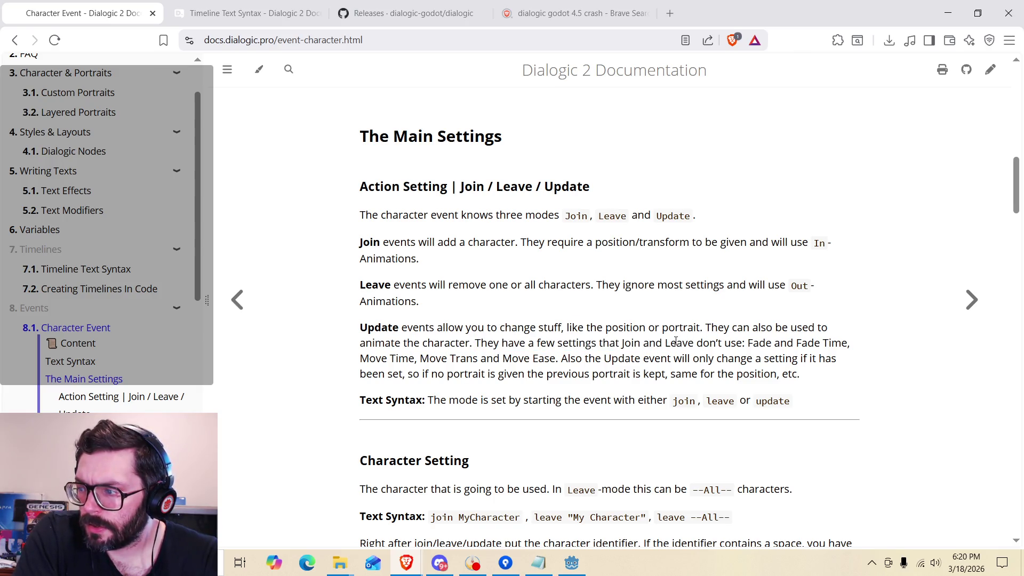
left_click_drag(387, 358, 638, 358)
left_click(471, 365)
left_click_drag(539, 371, 521, 358)
left_click(517, 365)
left_click_drag(448, 400, 567, 400)
left_click(569, 397)
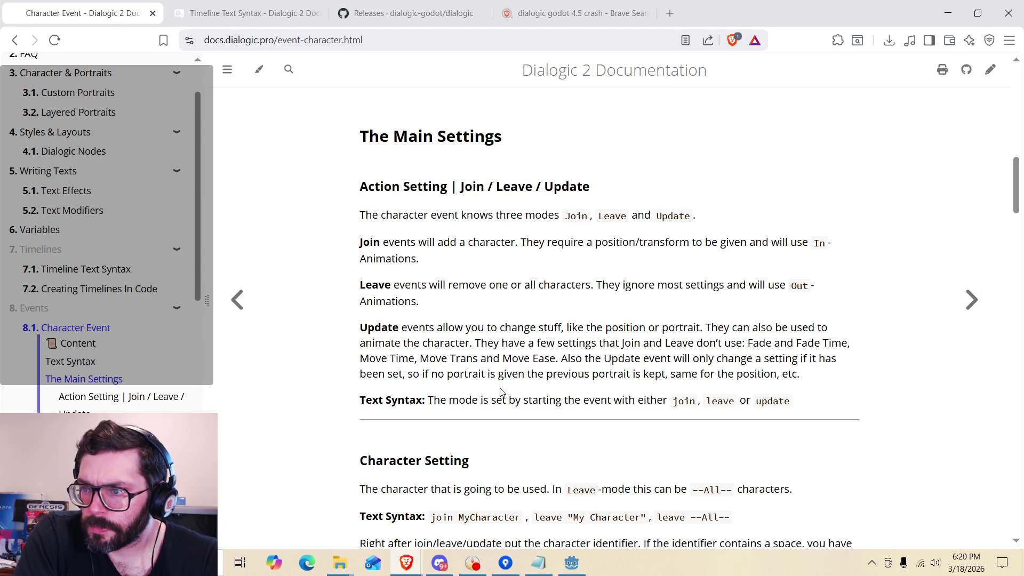
Review how an Update event treats a missing portrait.
scroll(480, 376, "down", 4)
scroll(485, 356, "up", 3)
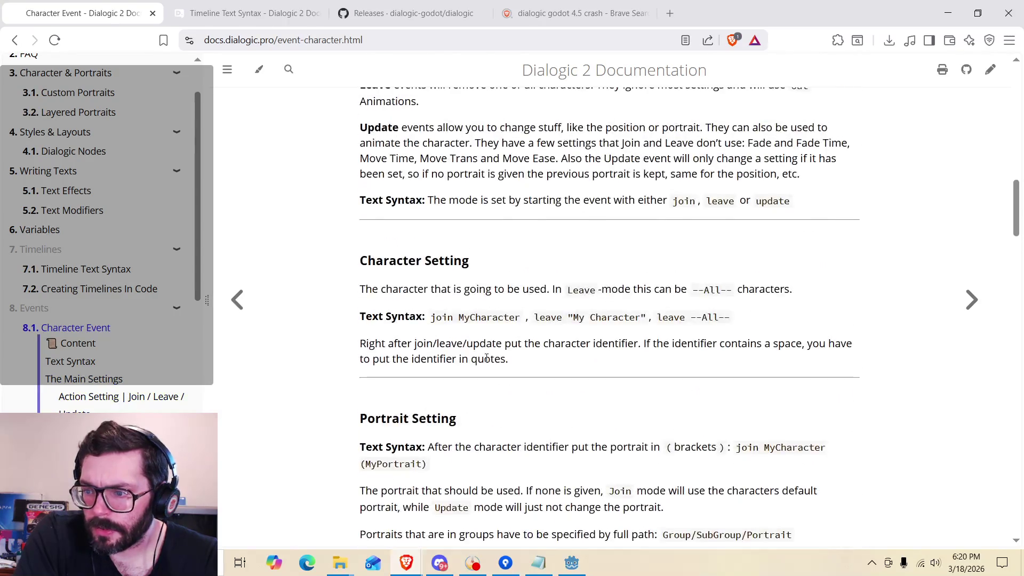
scroll(527, 292, "down", 5)
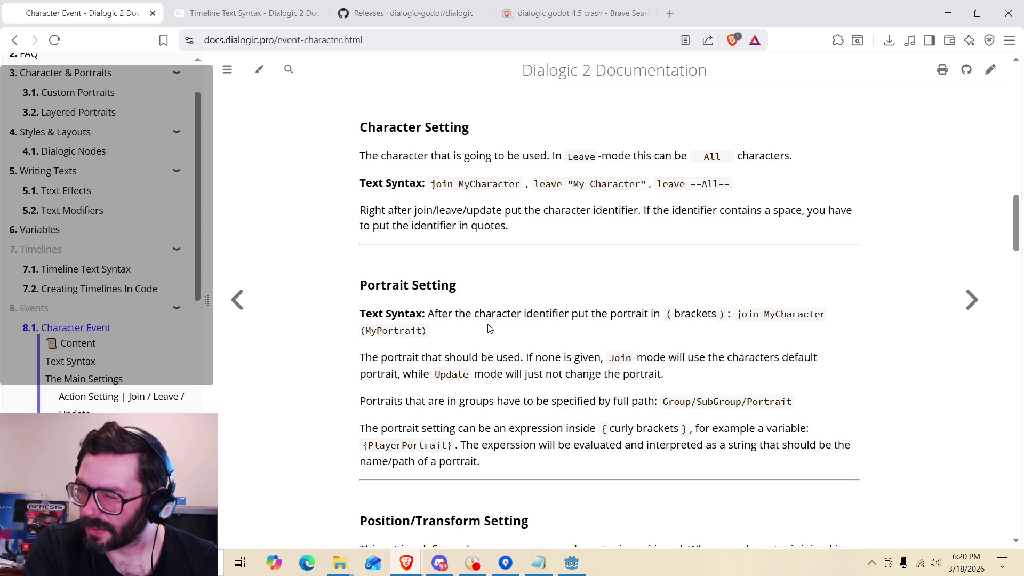
left_click_drag(506, 374, 622, 373)
left_click(621, 376)
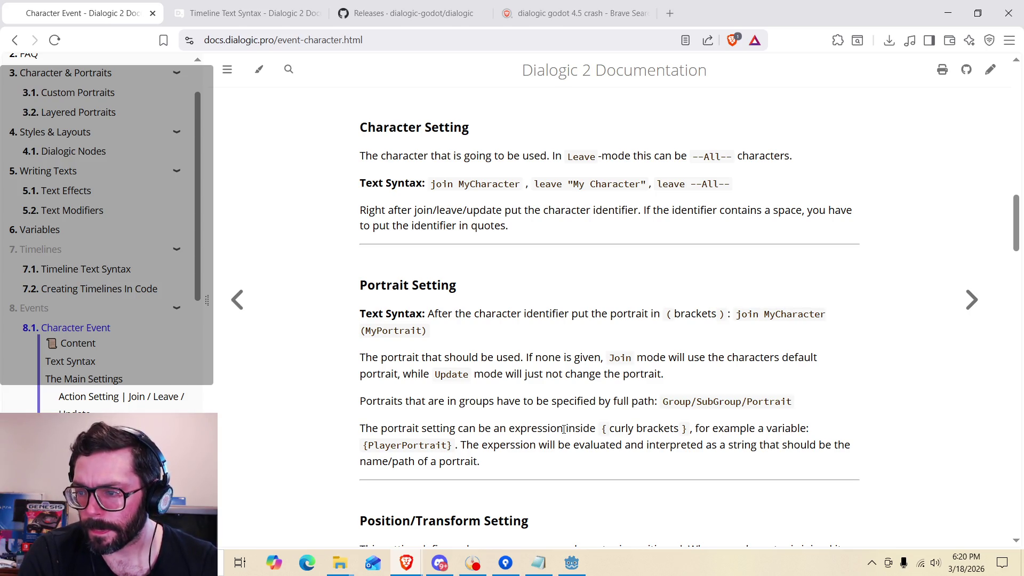
Read the note on the three transform commands, then scroll back up to the Text Syntax code block.
scroll(515, 344, "down", 3)
scroll(633, 327, "down", 3)
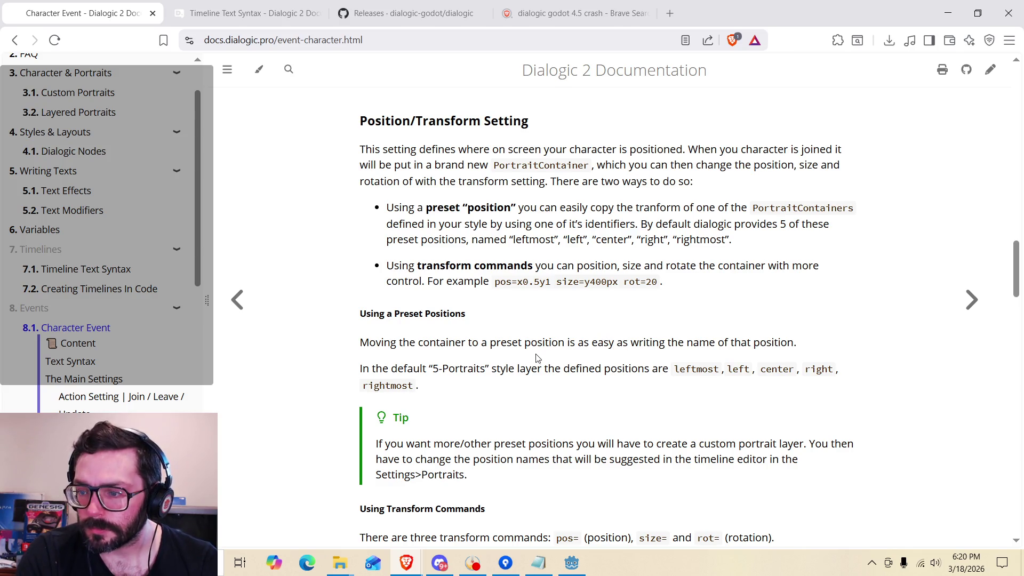
scroll(538, 356, "down", 3)
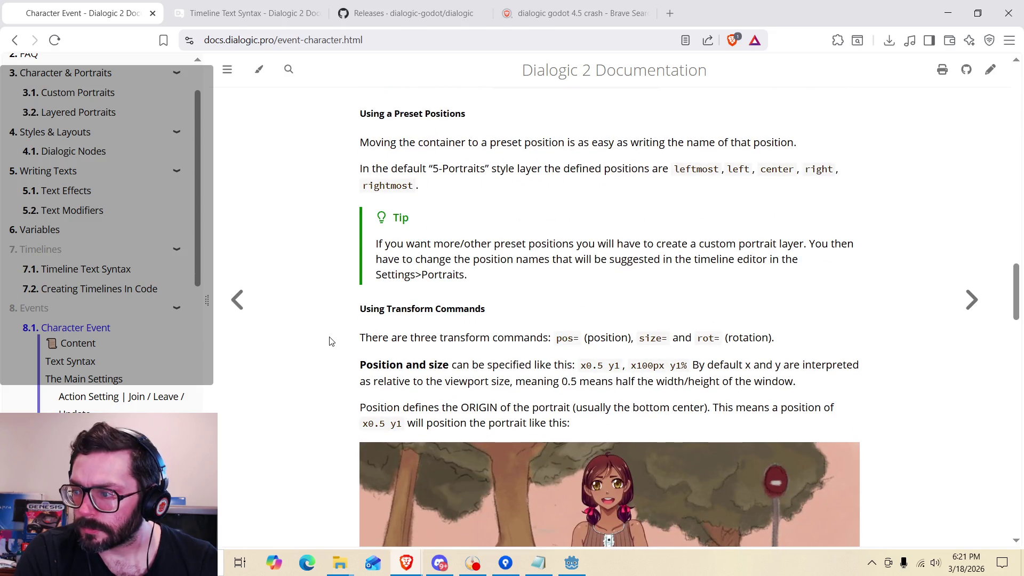
scroll(336, 335, "down", 4)
scroll(343, 332, "up", 2)
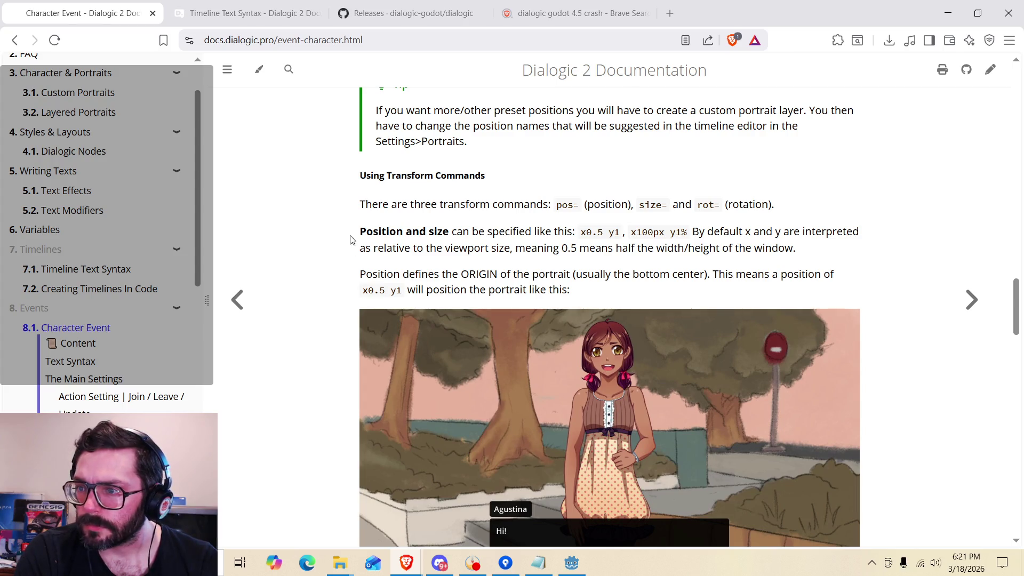
left_click_drag(367, 207, 469, 205)
left_click(469, 205)
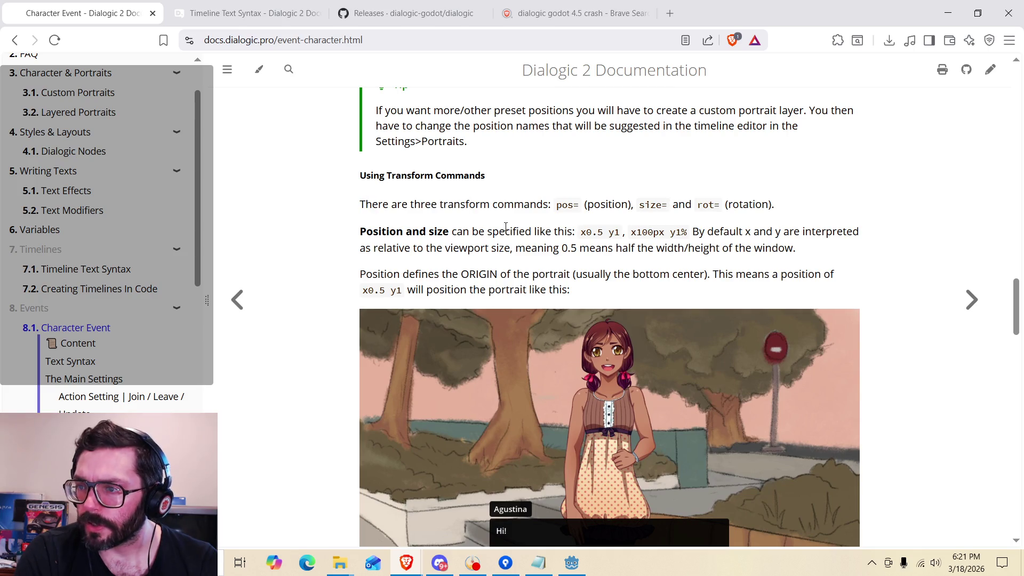
scroll(344, 235, "up", 10)
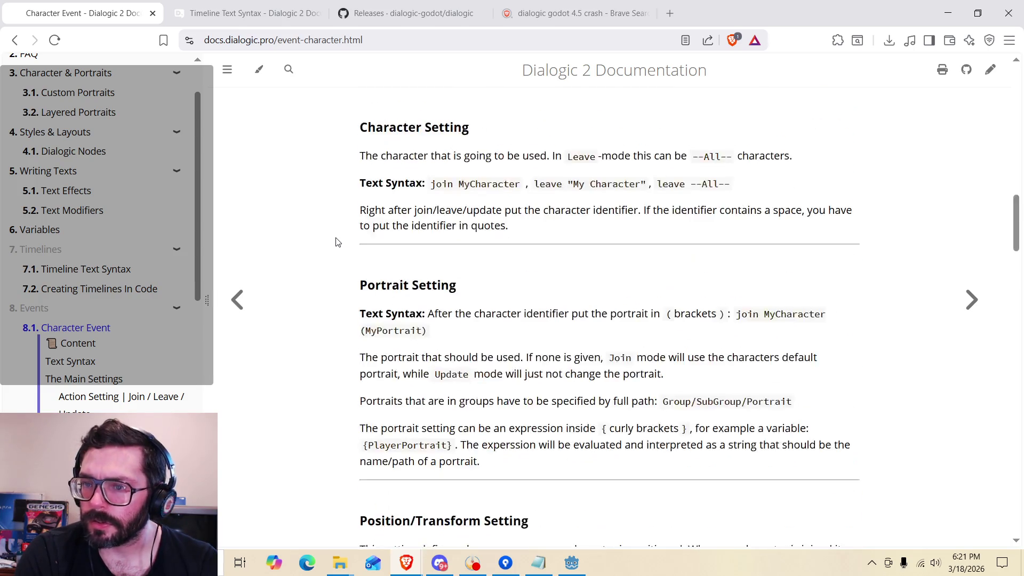
scroll(336, 244, "up", 6)
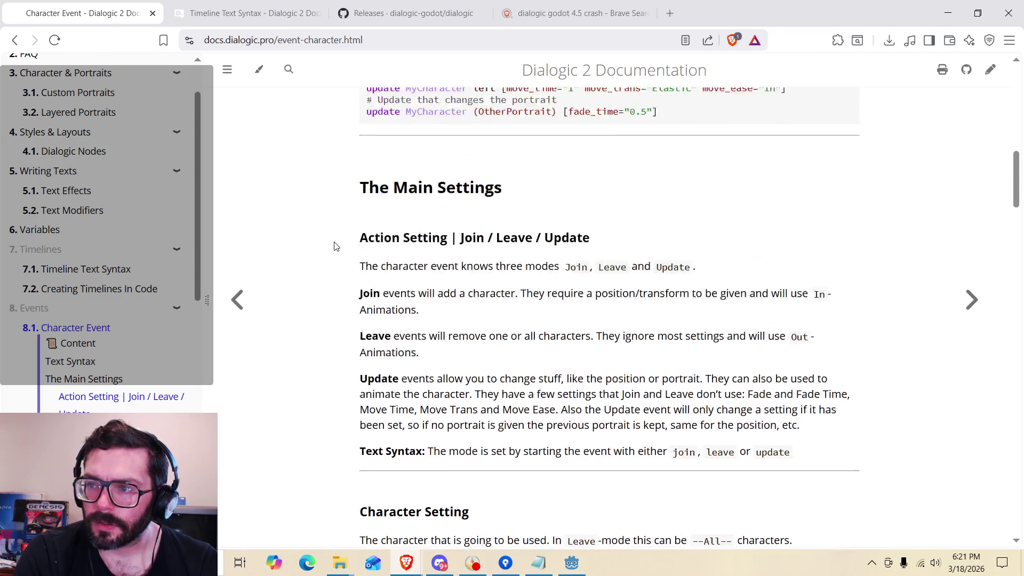
scroll(336, 246, "up", 5)
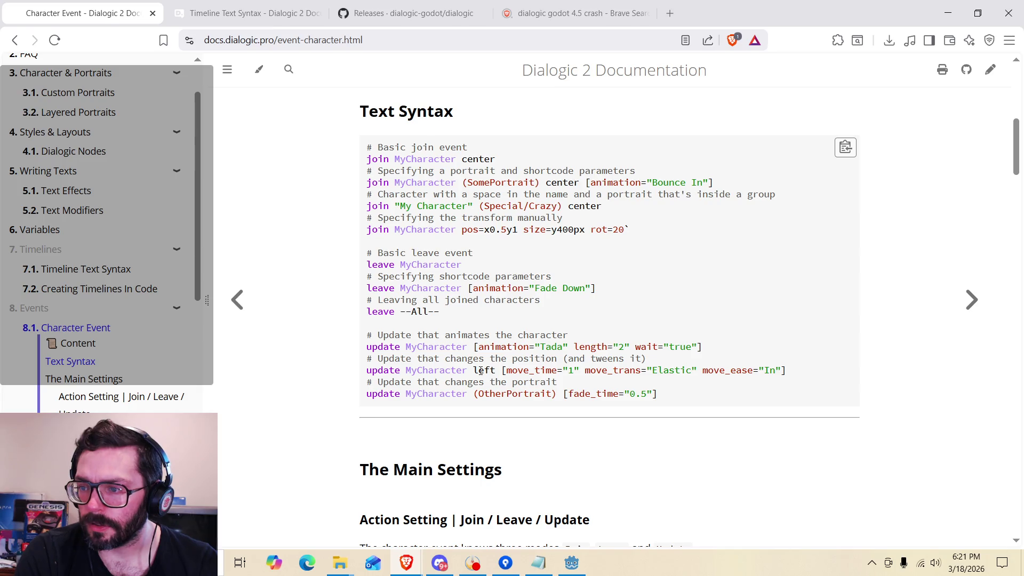
Scroll through The Other Settings and Move settings down to the Extra Data Setting.
scroll(368, 187, "up", 5)
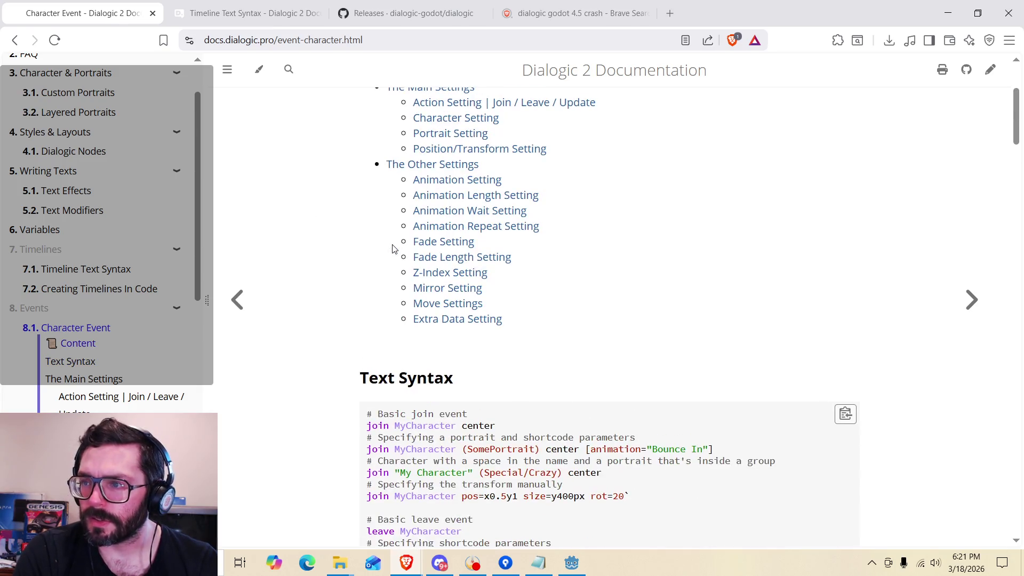
scroll(364, 400, "up", 1)
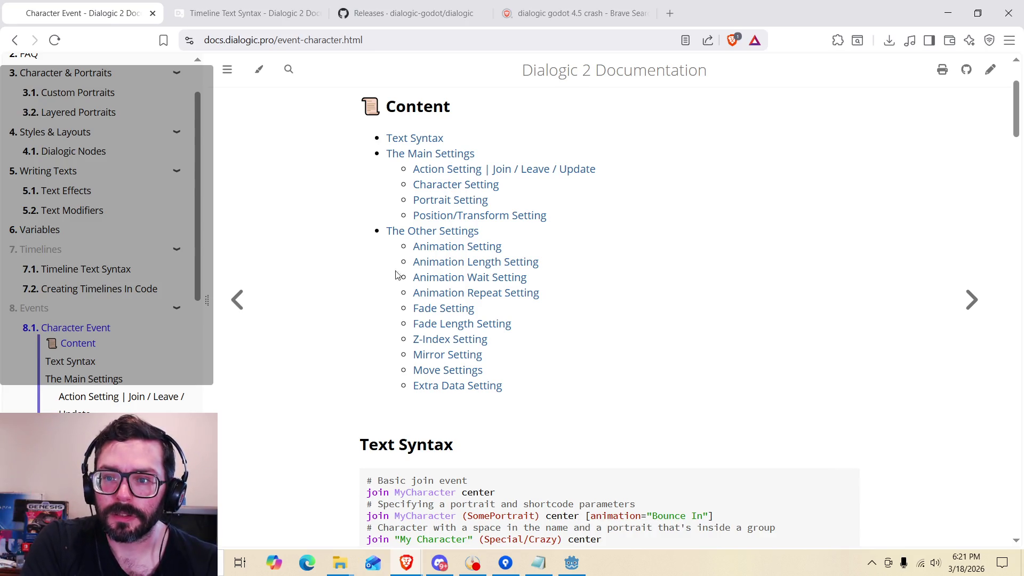
scroll(134, 269, "up", 2)
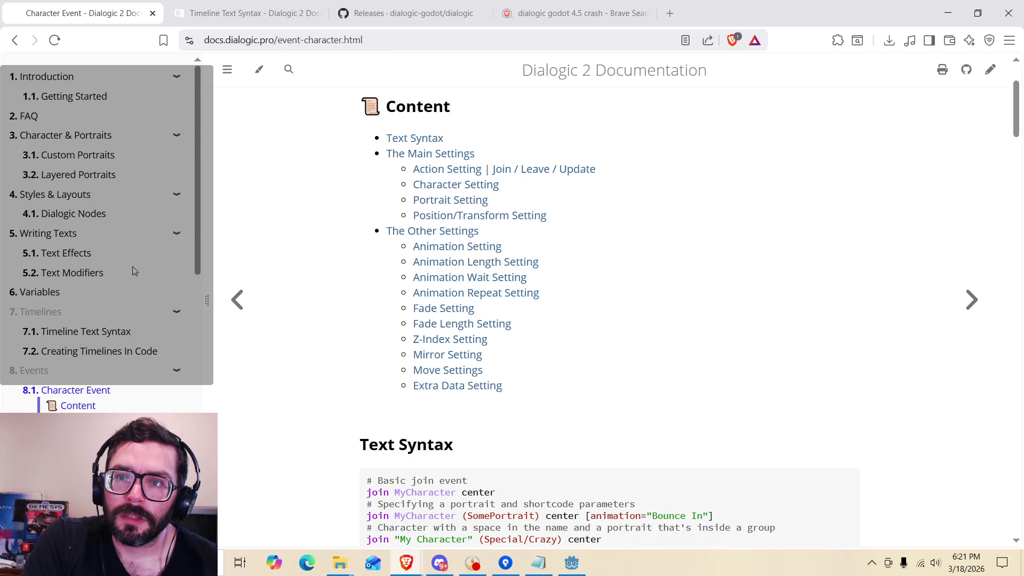
scroll(134, 271, "down", 10)
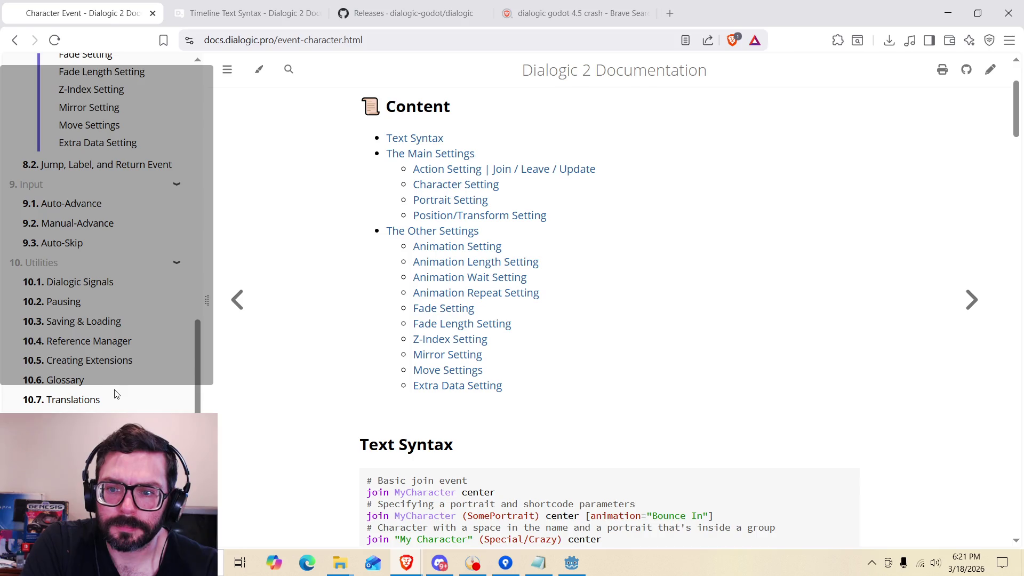
scroll(64, 372, "down", 1)
scroll(64, 372, "down", 3)
scroll(69, 371, "up", 4)
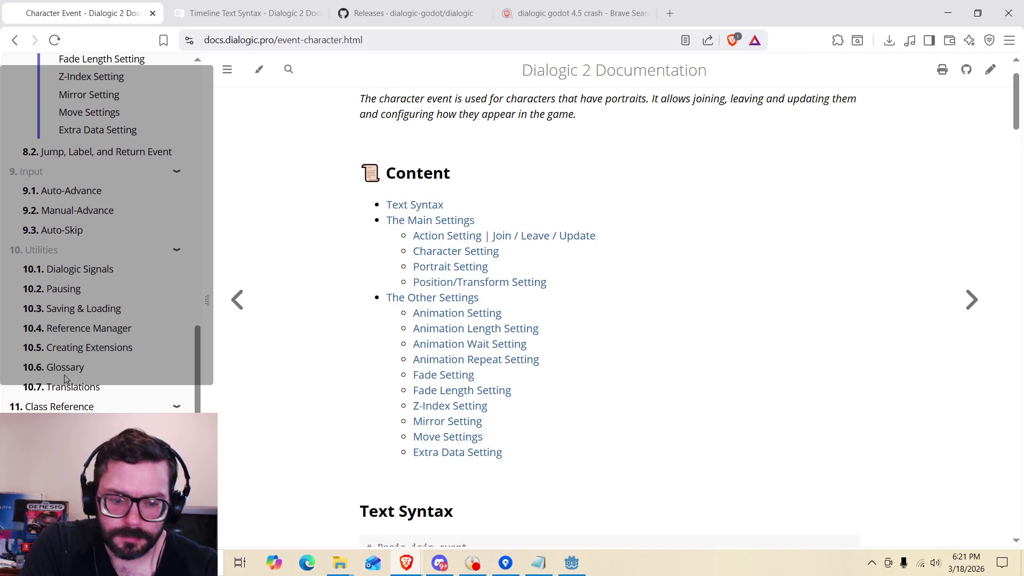
scroll(387, 413, "down", 15)
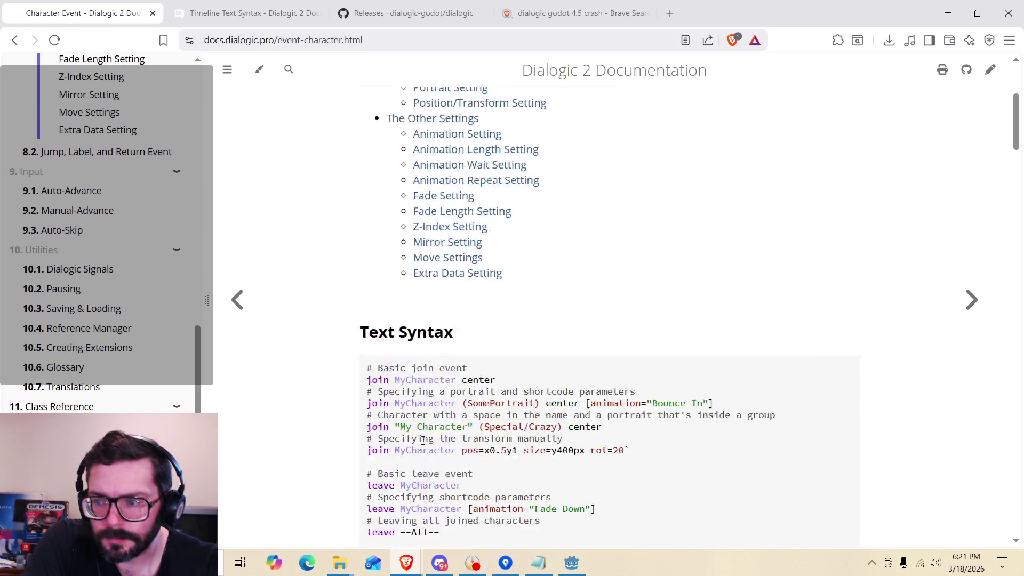
scroll(387, 412, "down", 15)
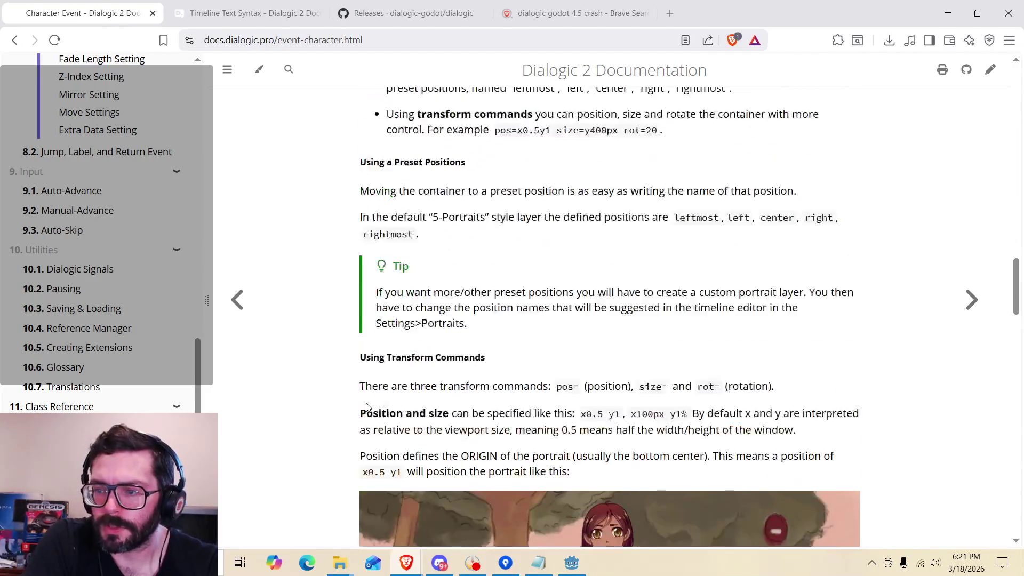
scroll(366, 407, "down", 5)
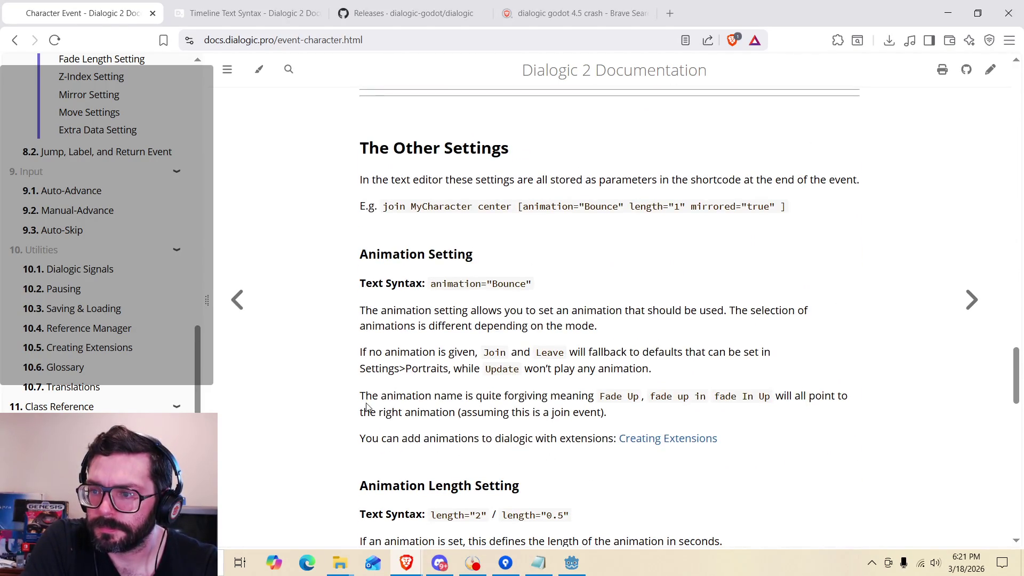
scroll(320, 379, "down", 5)
scroll(320, 378, "down", 10)
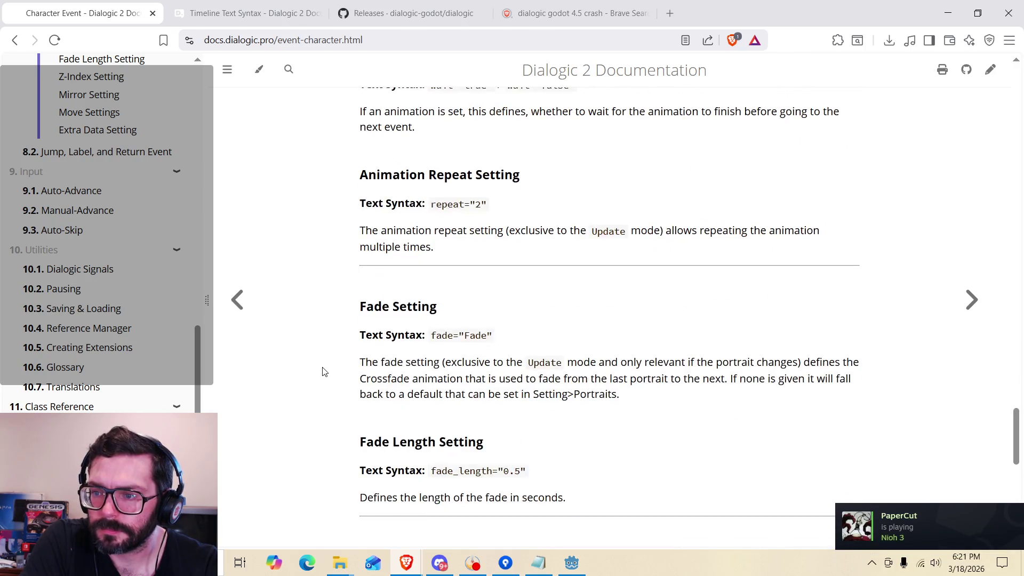
scroll(324, 372, "down", 5)
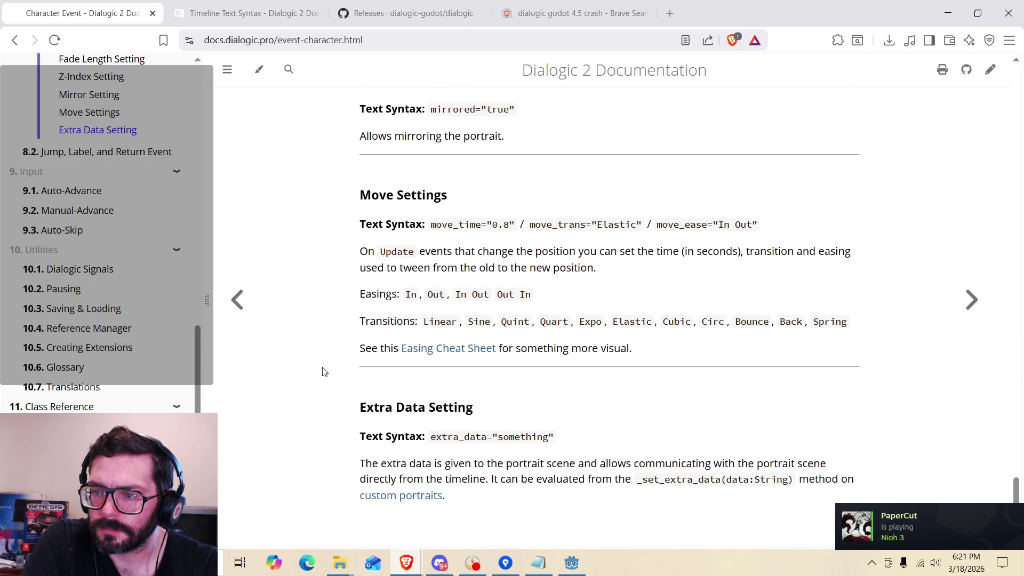
scroll(435, 378, "up", 6)
scroll(390, 367, "down", 6)
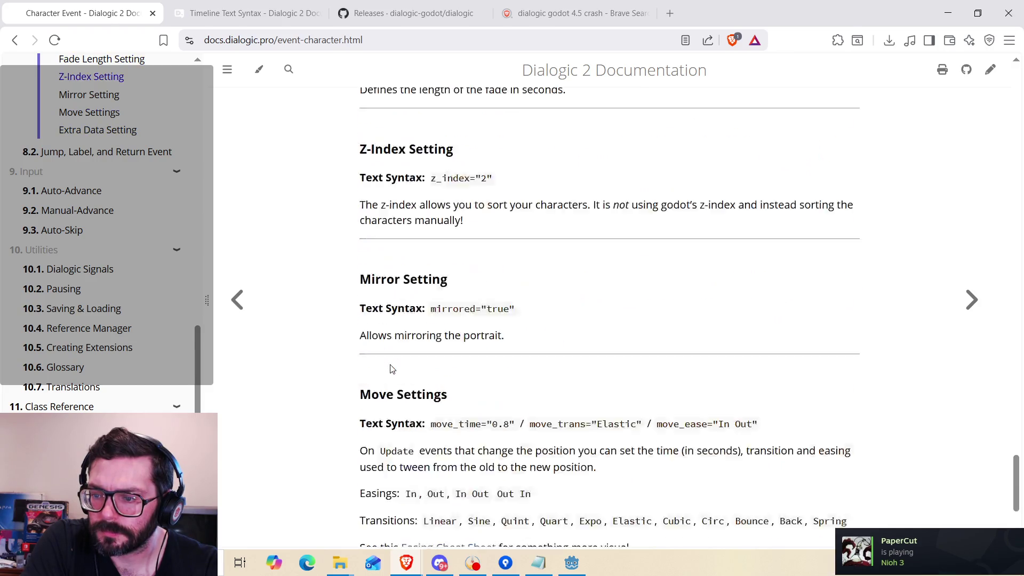
Read the Extra Data Setting description, then return to the Godot editor showing test_timeline_1.
left_click_drag(416, 463, 540, 463)
left_click(543, 458)
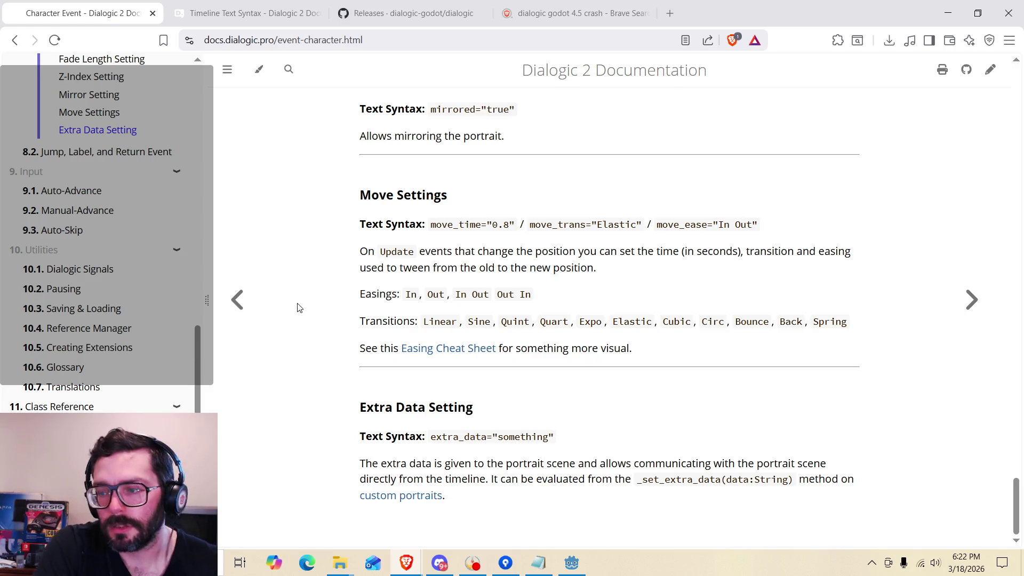
left_click_drag(382, 463, 538, 479)
left_click(538, 477)
left_click(572, 565)
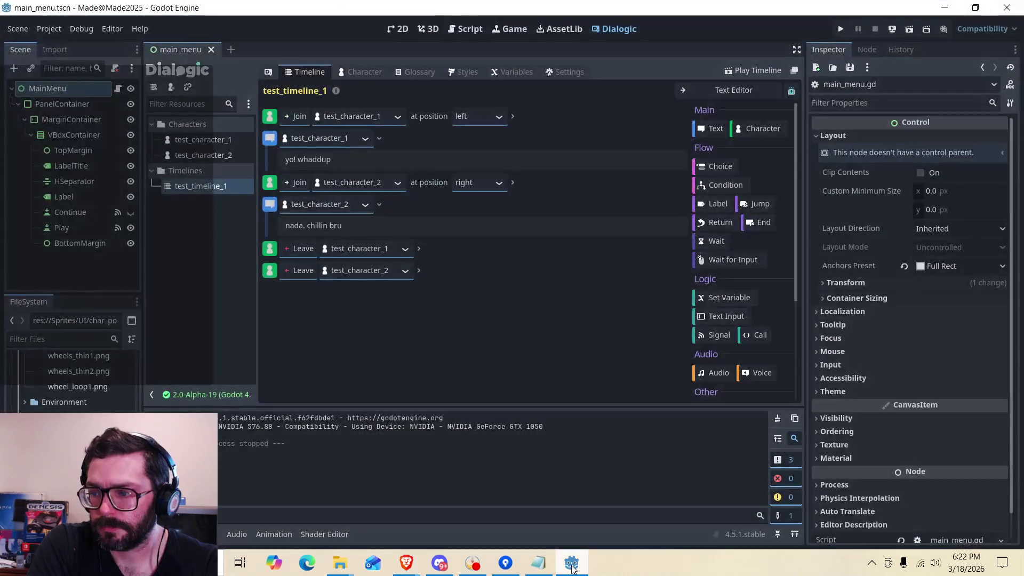
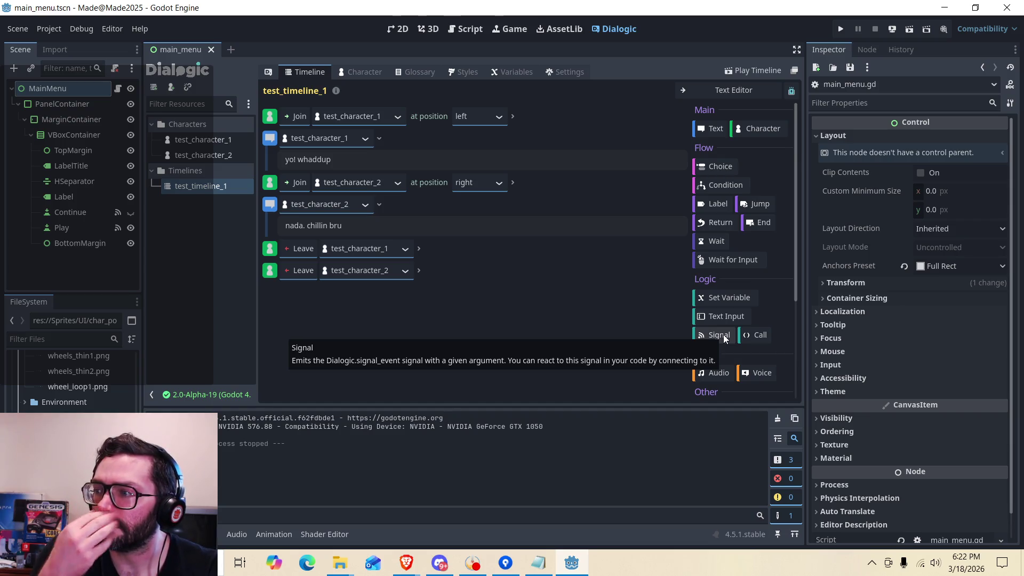
Open the Dialogic Styles page, which has no styles yet and uses a fallback style.
scroll(736, 213, "down", 5)
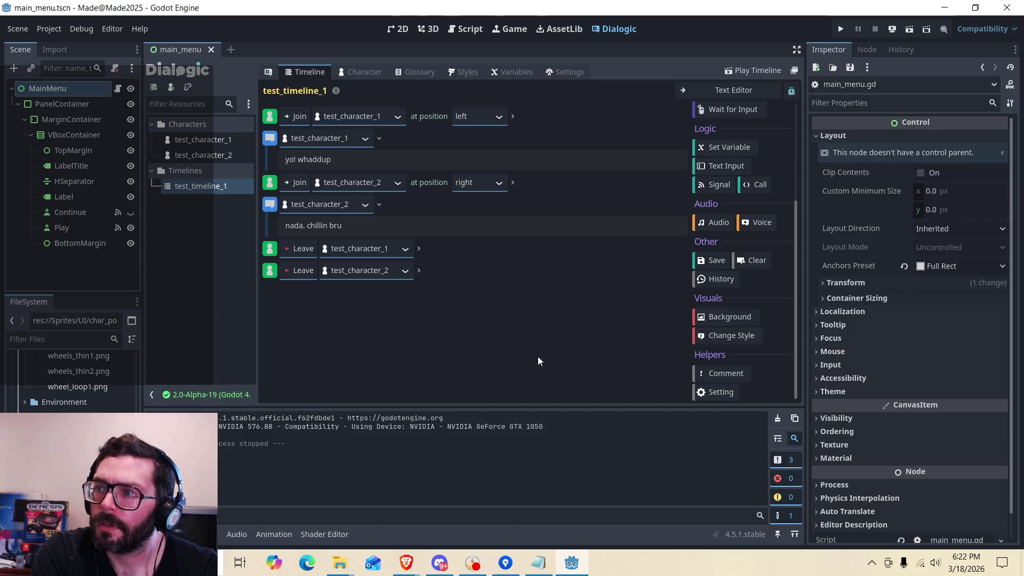
left_click(469, 72)
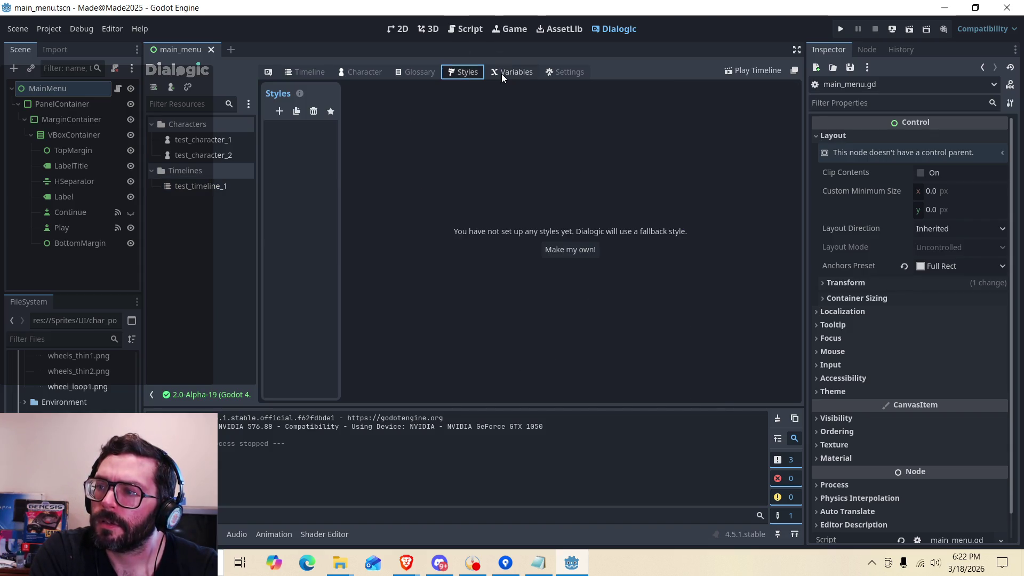
Start a custom style and create a 'Styles' folder inside res://Dialogic.
left_click(577, 249)
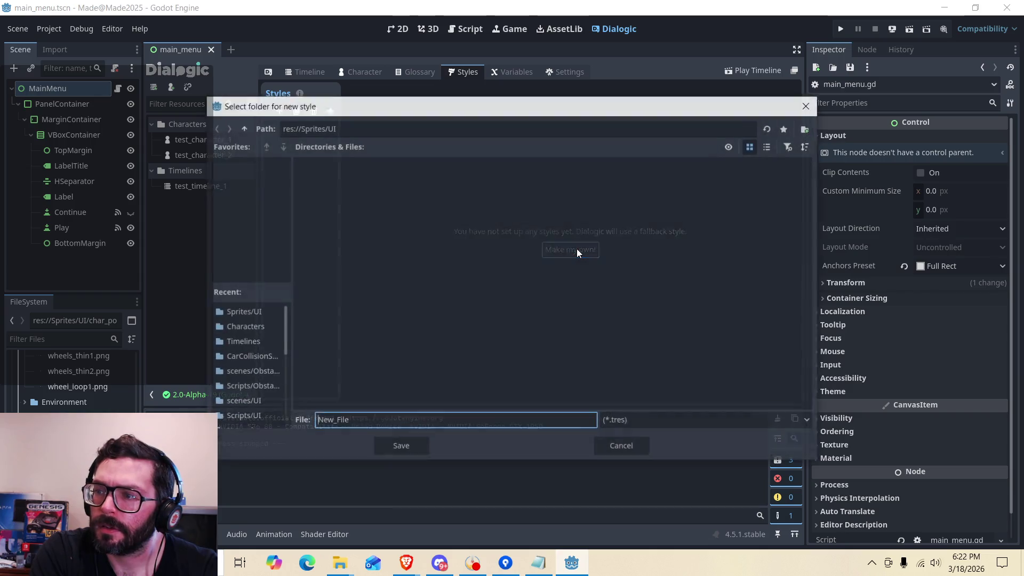
left_click(243, 129)
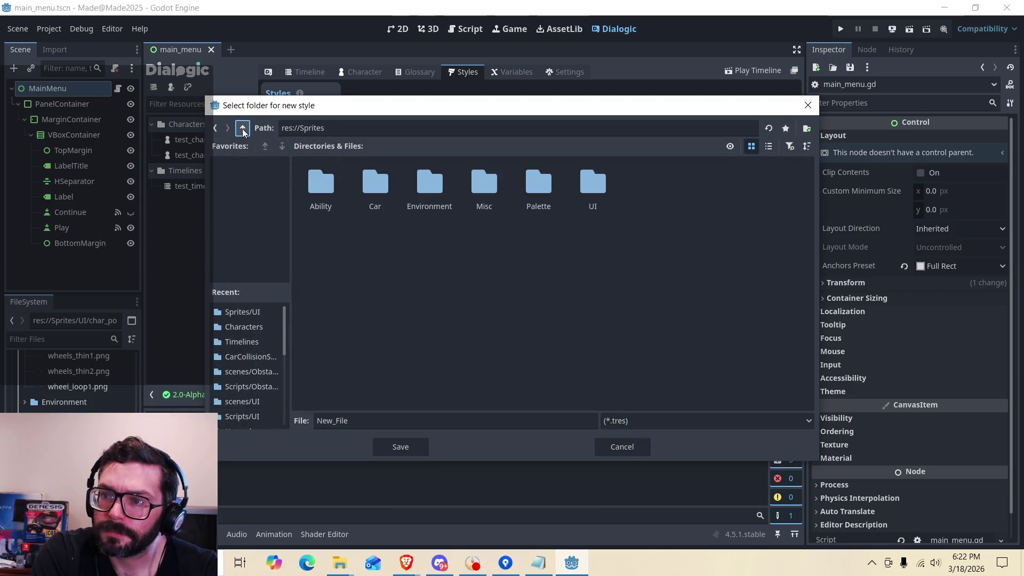
left_click(243, 131)
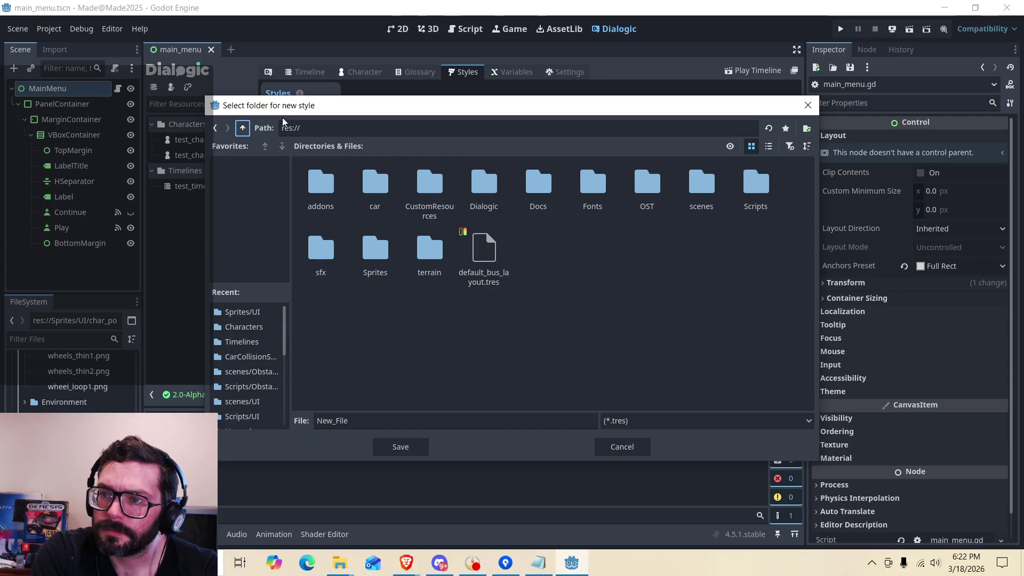
double_click(484, 184)
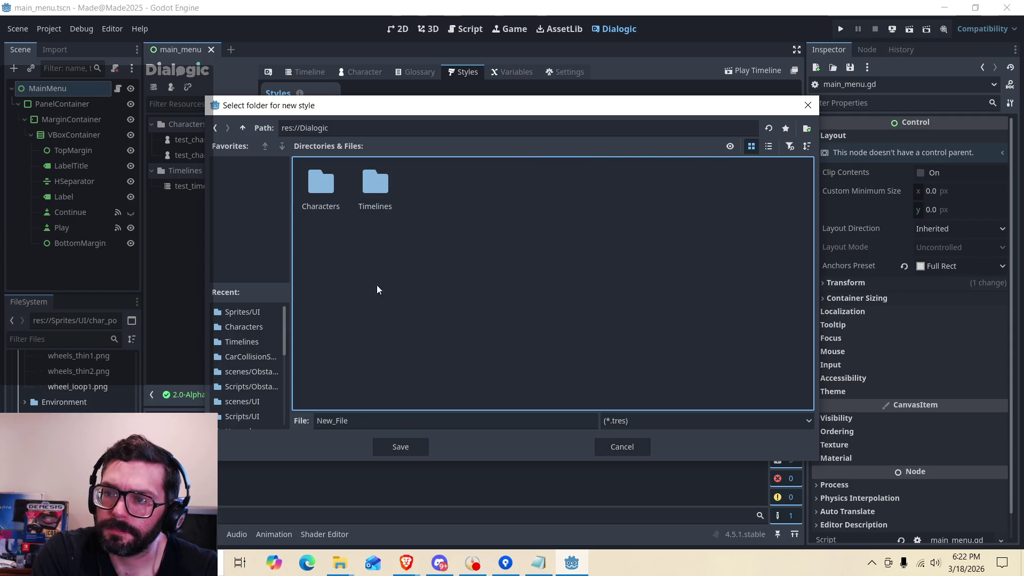
left_click(805, 129)
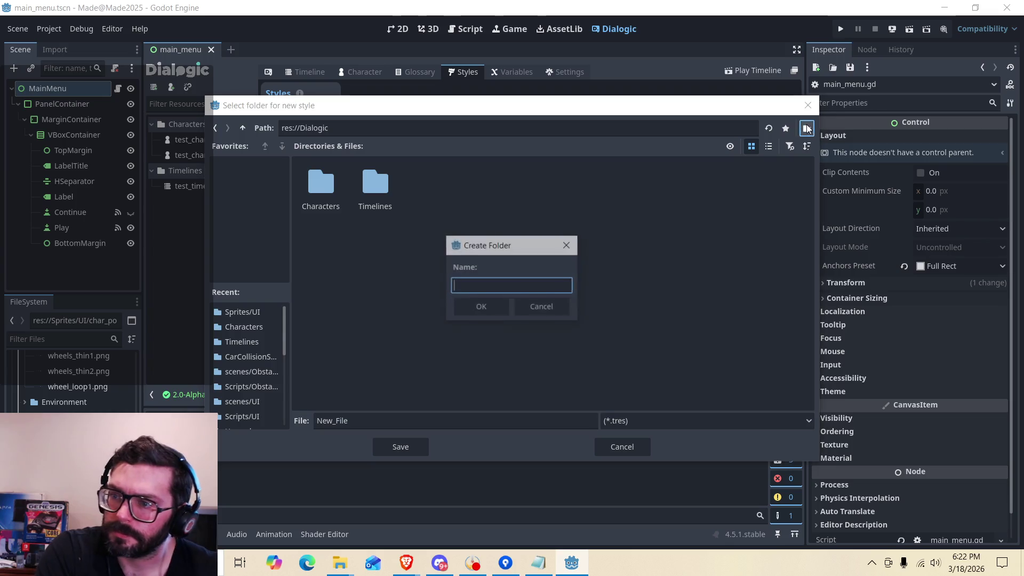
type("Styles")
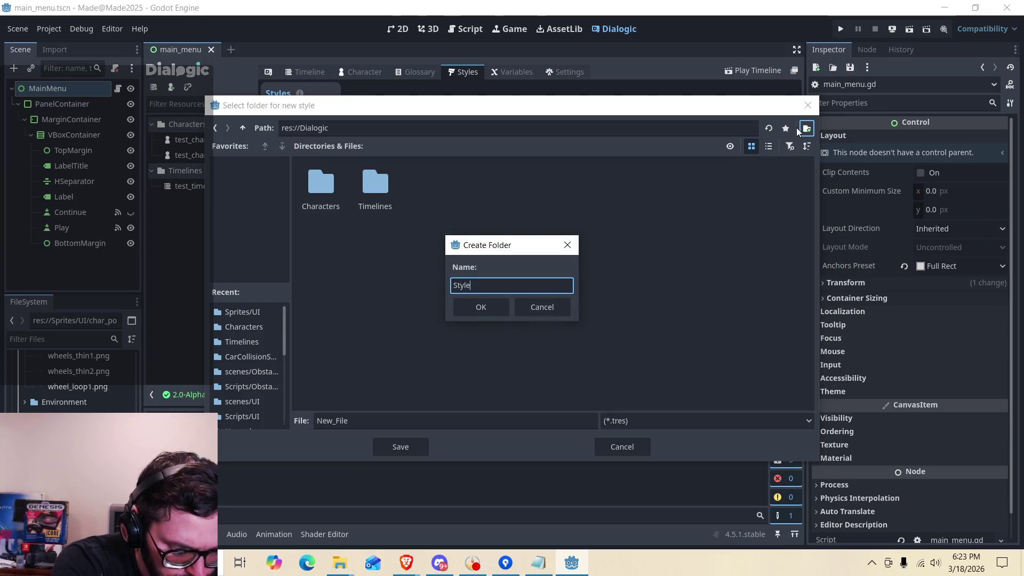
key("Return")
Save the new style as test_style in the Styles folder.
double_click(372, 419)
type("tes")
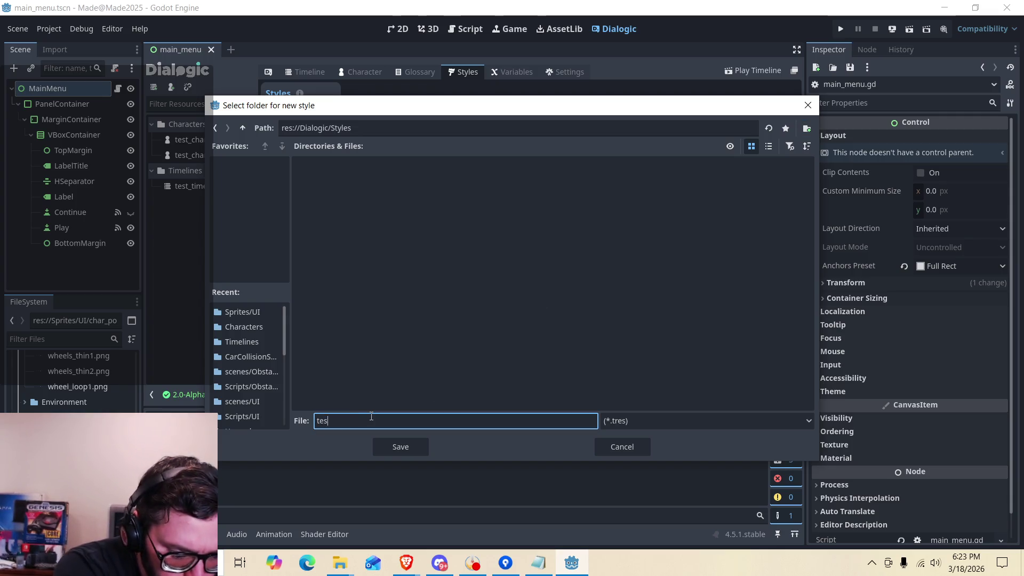
type("t_style")
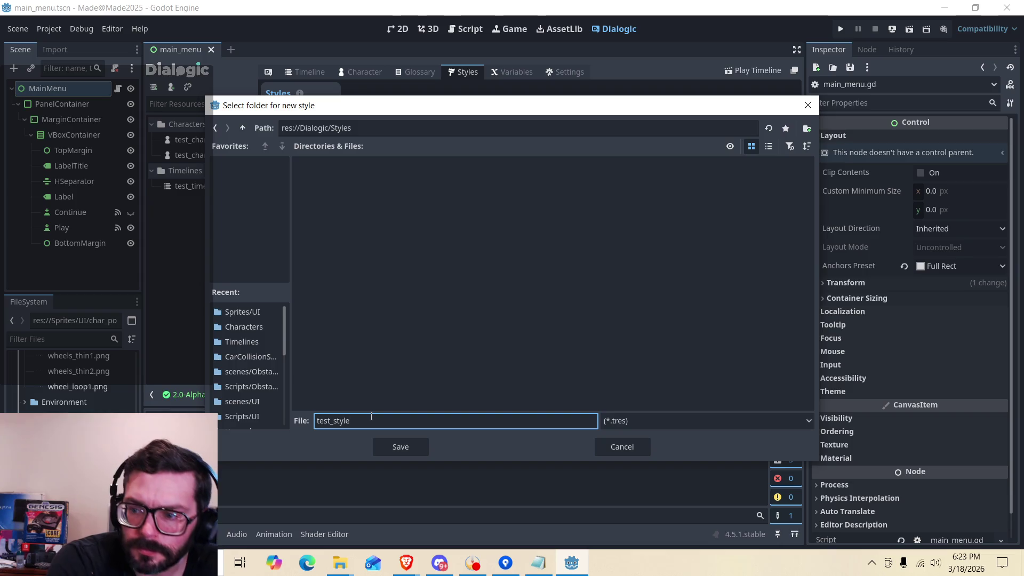
left_click(407, 443)
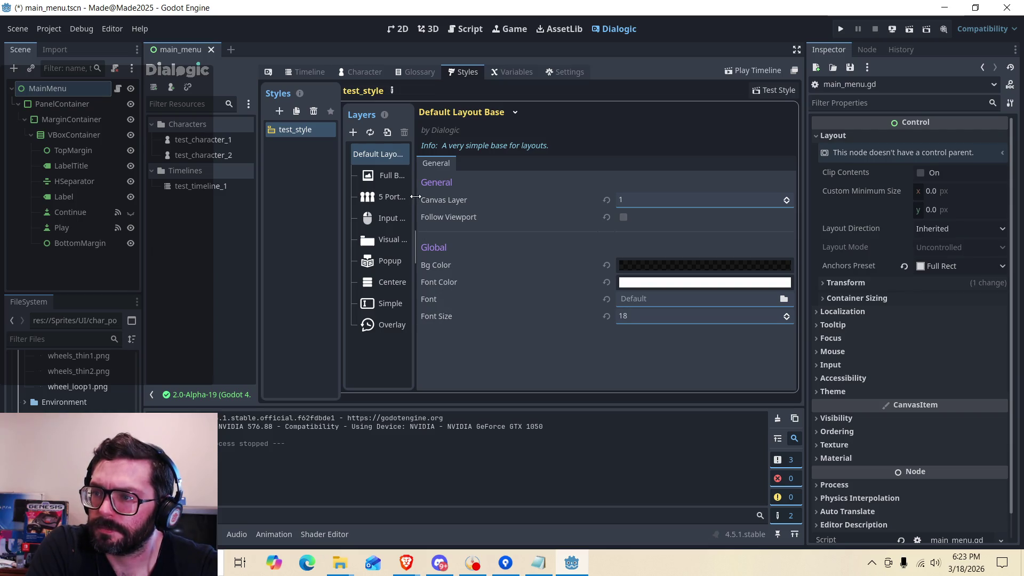
Widen the test_style layer list, narrow the resource list, and switch to the Variables page.
left_click_drag(415, 194, 473, 192)
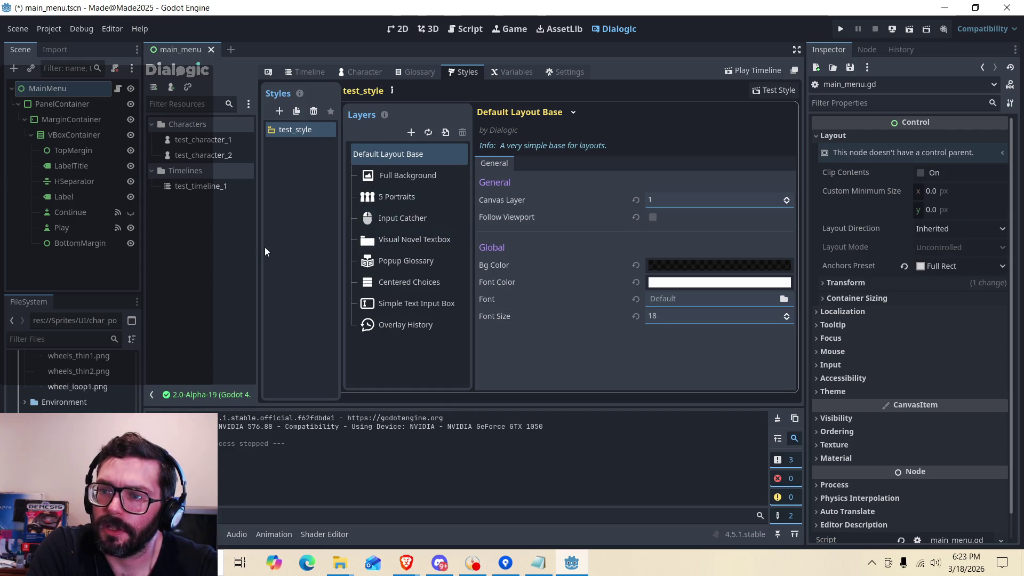
left_click_drag(256, 247, 238, 245)
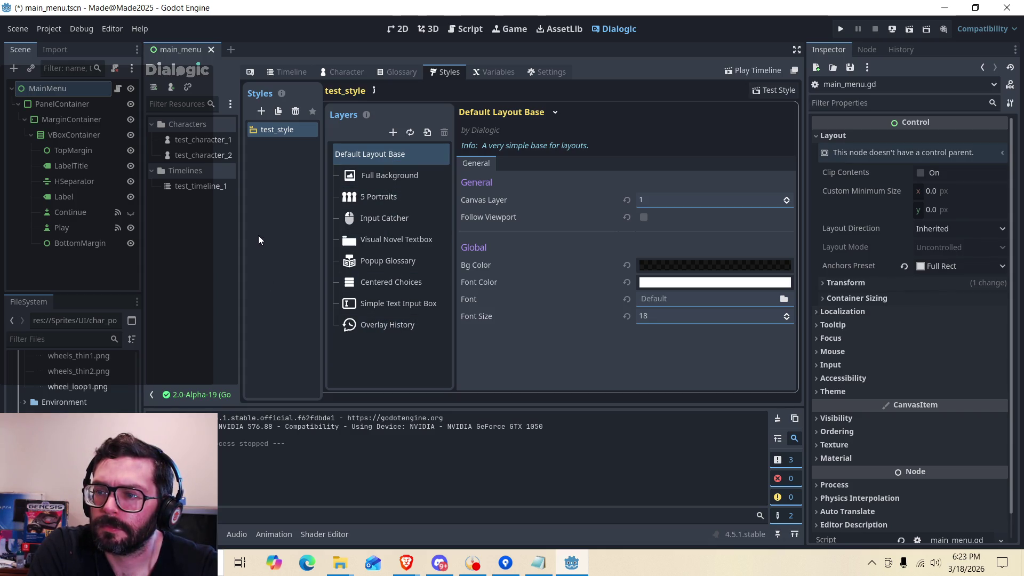
left_click(196, 235)
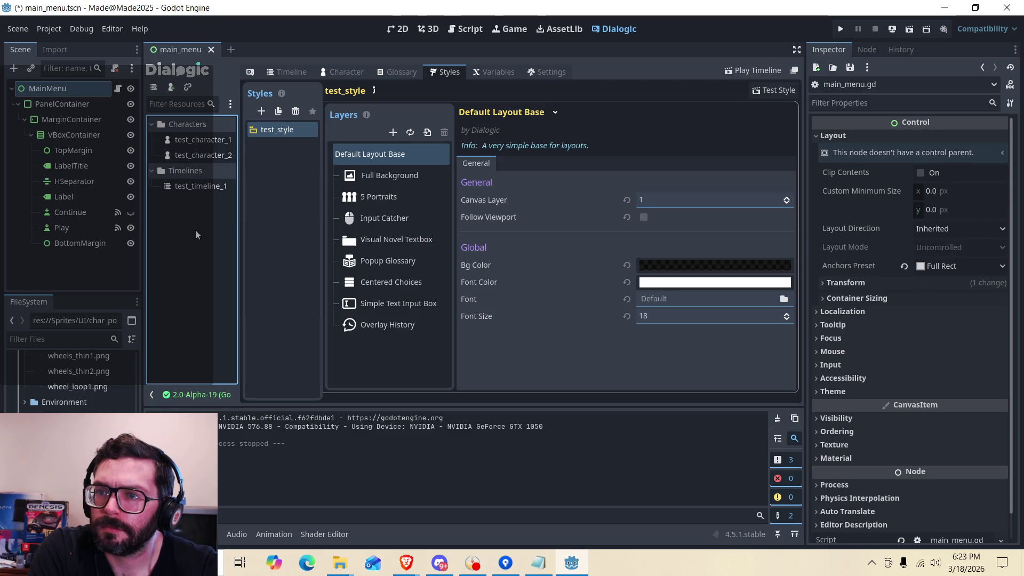
left_click(400, 72)
left_click(481, 76)
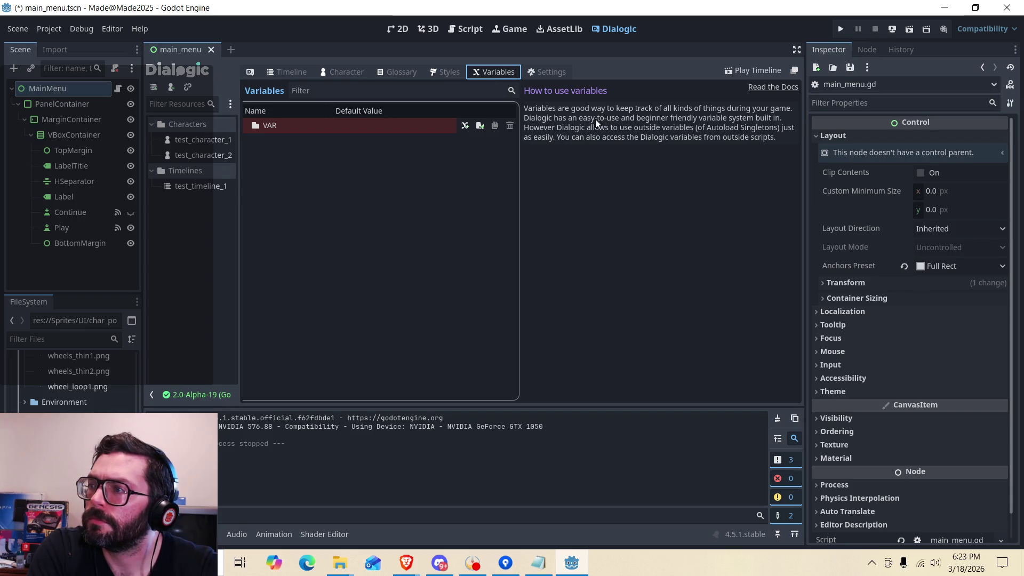
Review Dialogic's general settings, leaving 'On timeline end' unchanged, then view the Portraits settings.
left_click(555, 71)
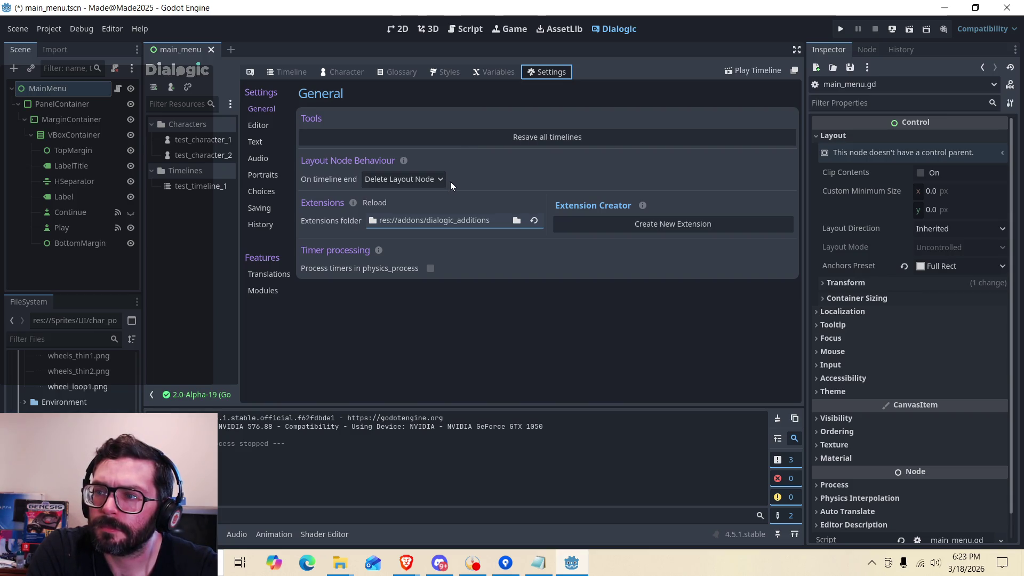
left_click(425, 180)
left_click(425, 180)
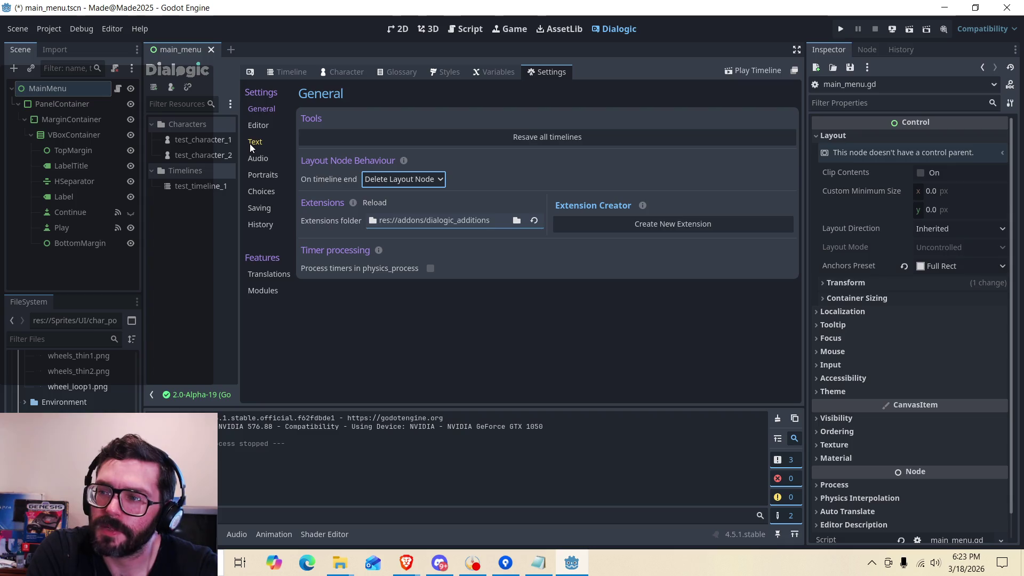
left_click(256, 176)
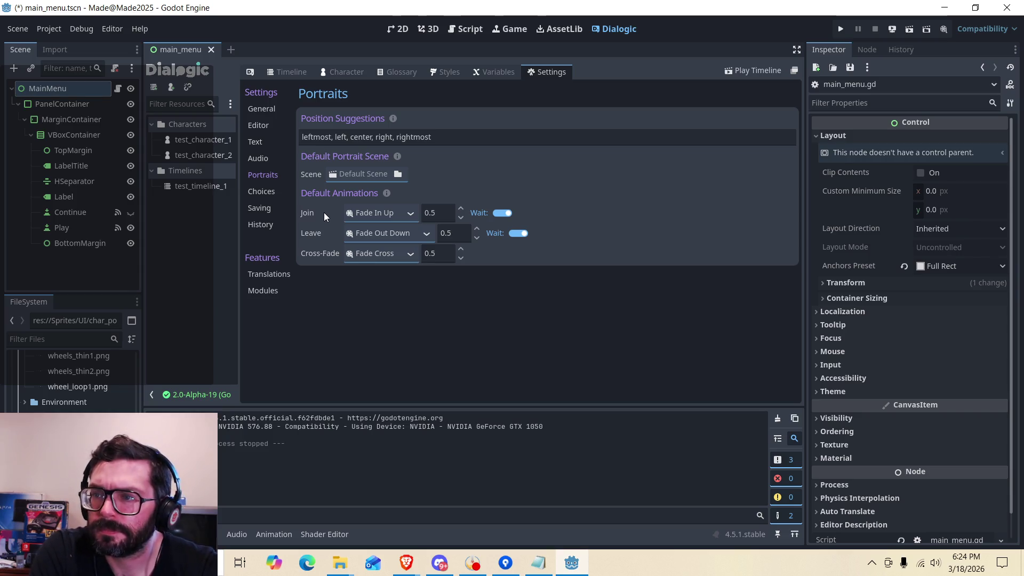
Reopen test_timeline_1 in the timeline editor and bring the Dialogic docs window forward.
left_click(196, 186)
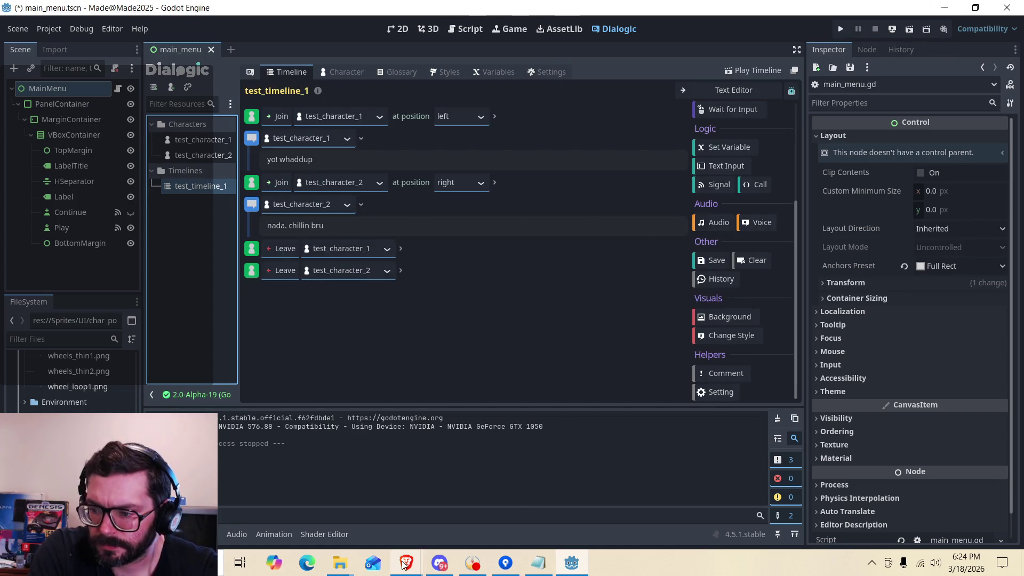
mouse_move(404, 564)
left_click(474, 526)
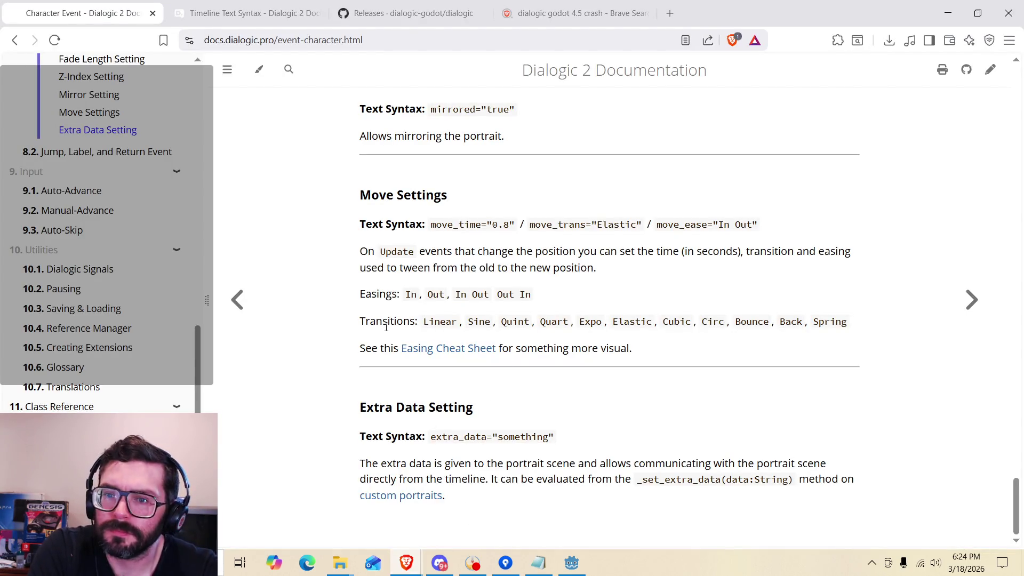
Open the '2. FAQ' page from the top of the Dialogic 2 docs sidebar.
scroll(386, 327, "up", 6)
scroll(159, 390, "up", 1)
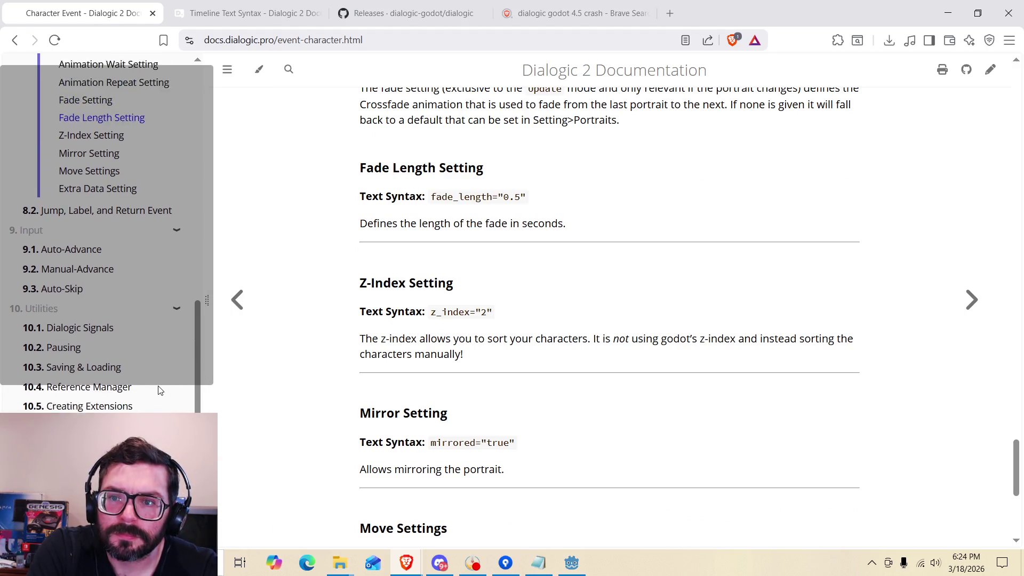
scroll(158, 390, "up", 5)
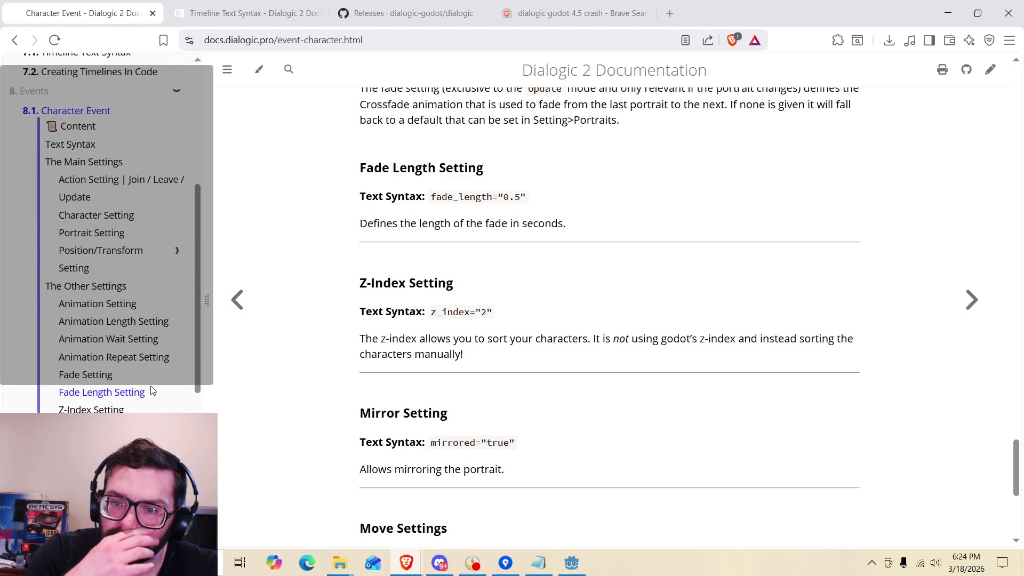
scroll(123, 363, "up", 5)
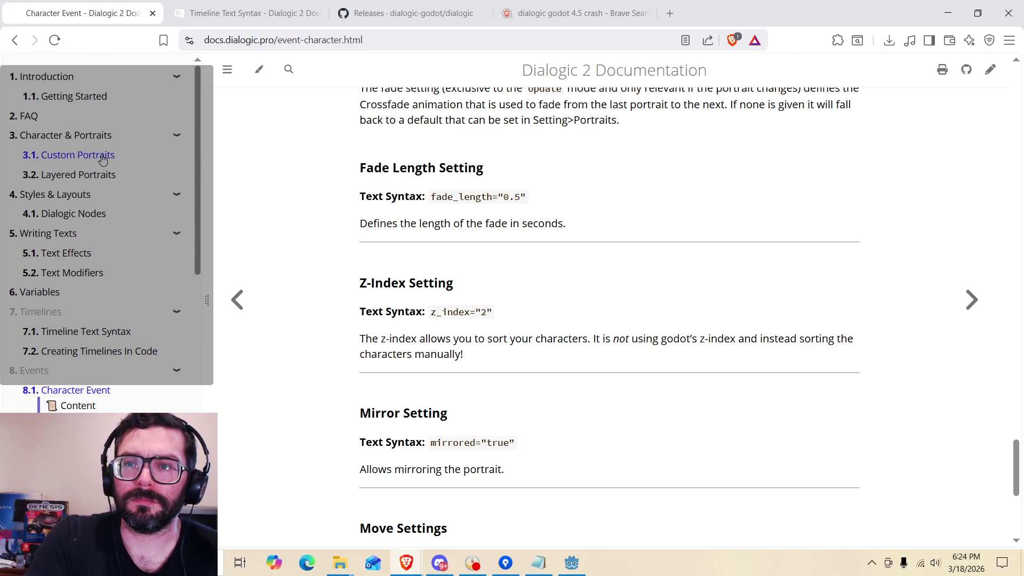
left_click(33, 115)
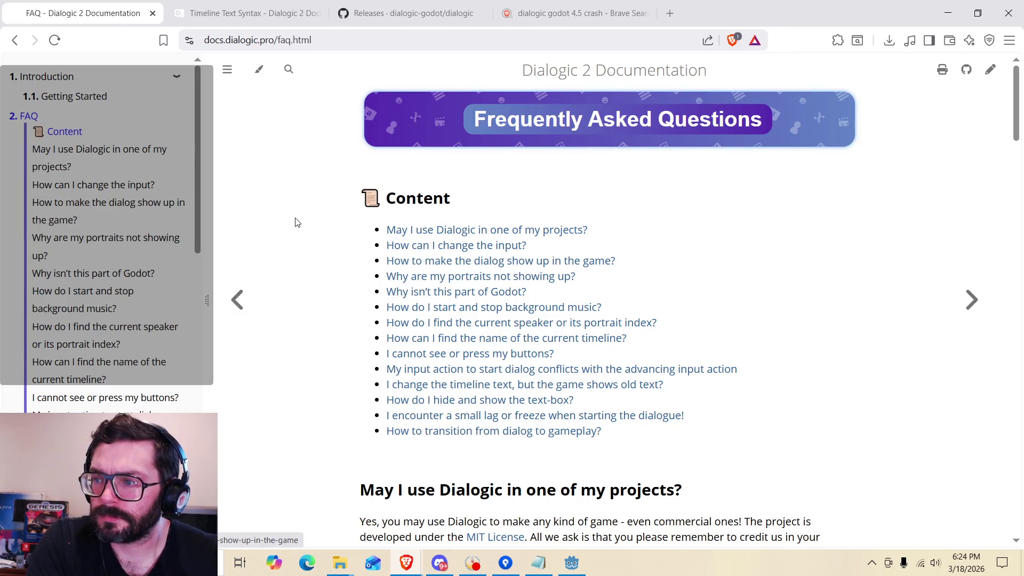
Read through the FAQ, highlighting part of the first answer.
scroll(314, 224, "down", 1)
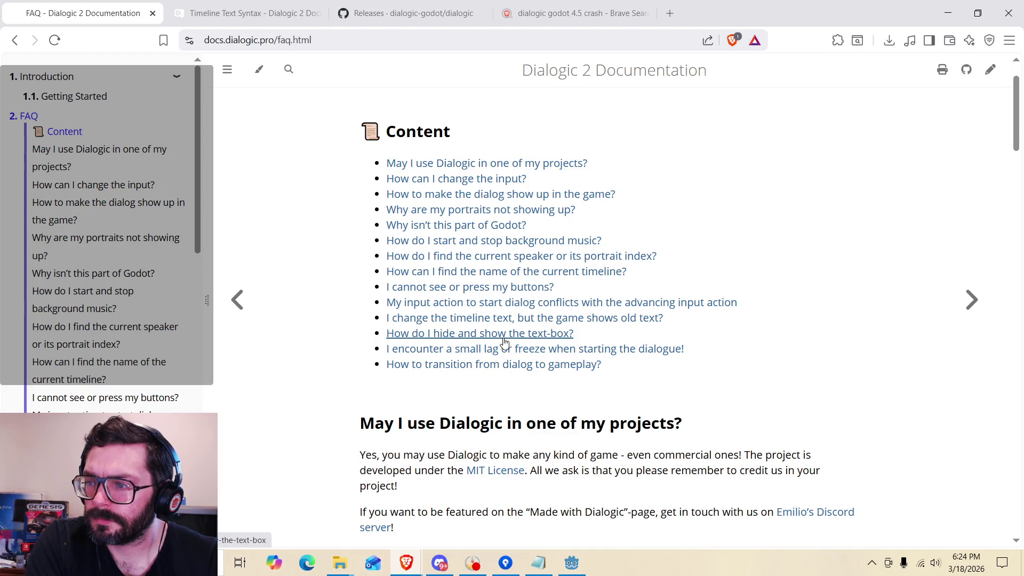
scroll(747, 334, "down", 4)
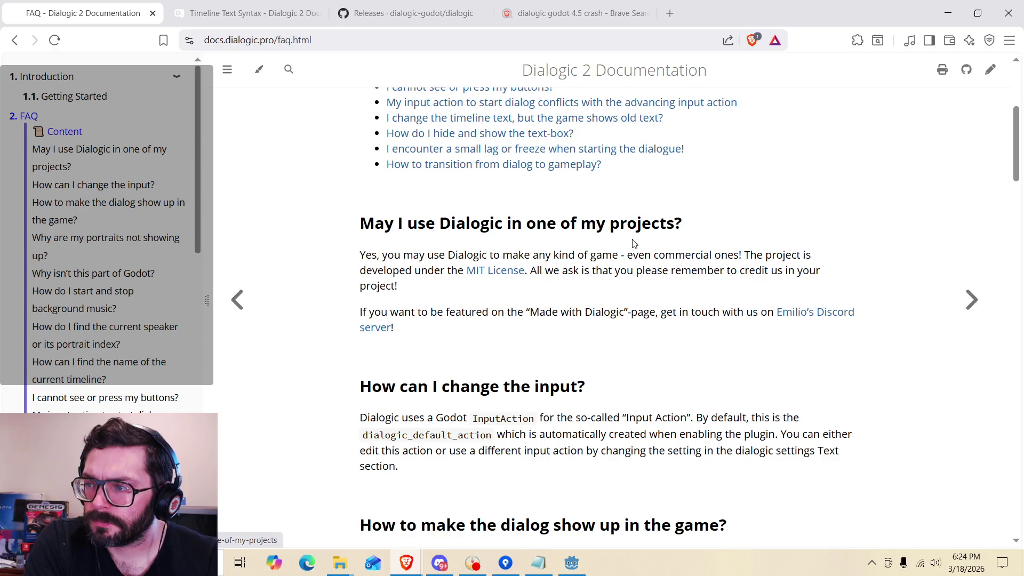
left_click_drag(386, 254, 615, 270)
left_click(615, 270)
scroll(512, 265, "down", 6)
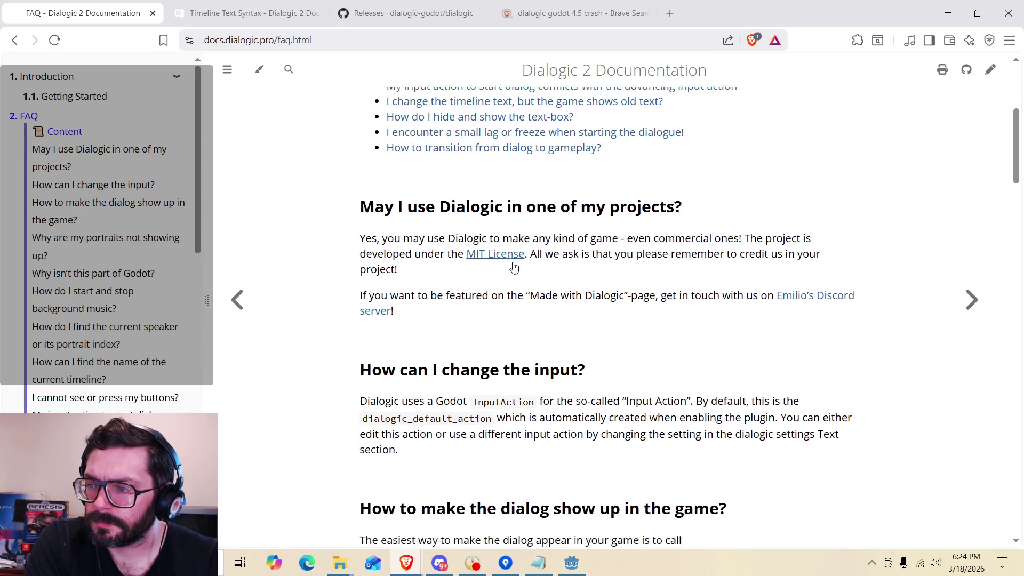
scroll(130, 244, "down", 1)
scroll(64, 169, "up", 1)
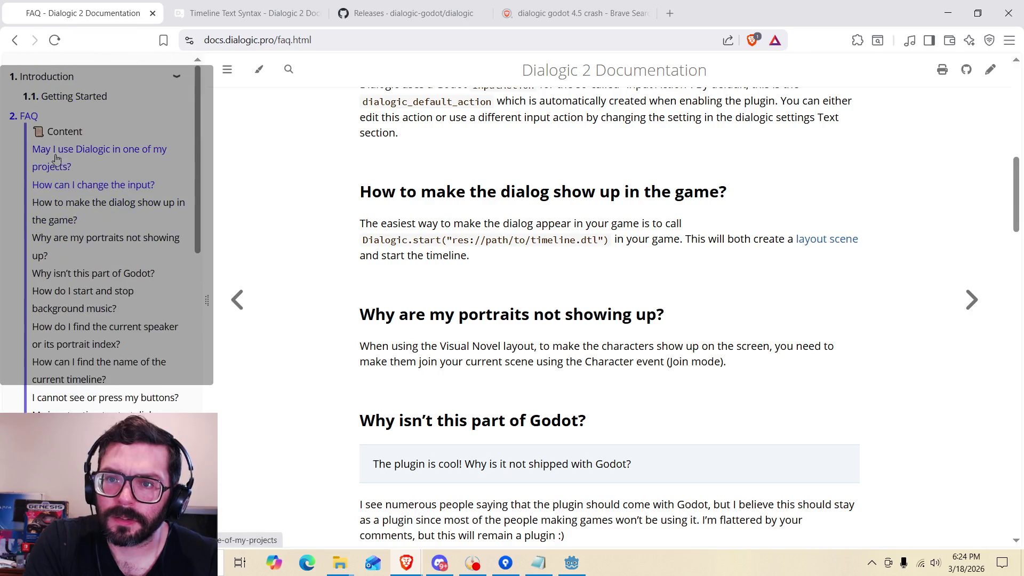
Return to the FAQ top and open '8.1 Character Event' under Events.
left_click(23, 119)
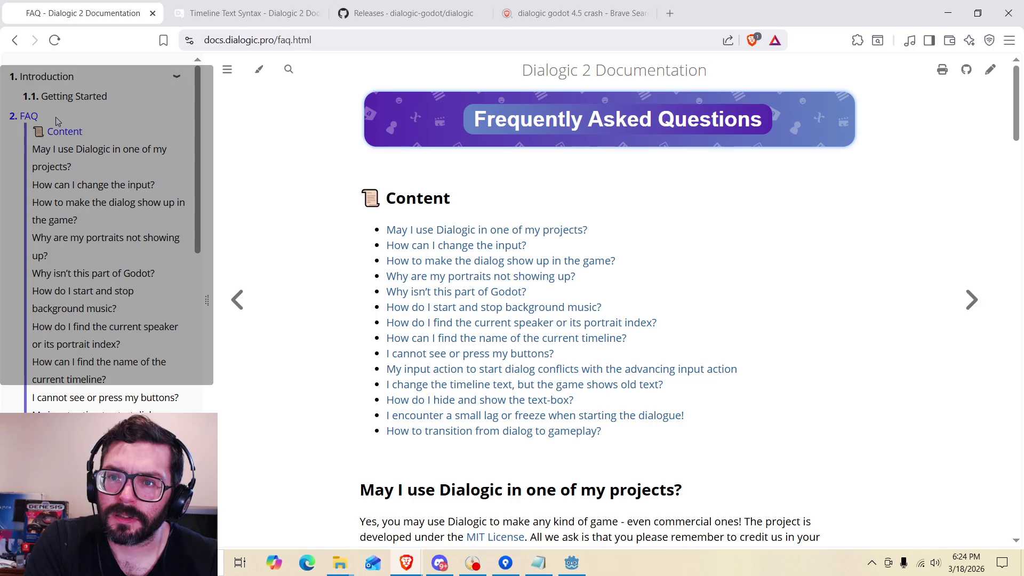
scroll(137, 116, "down", 5)
scroll(64, 255, "down", 1)
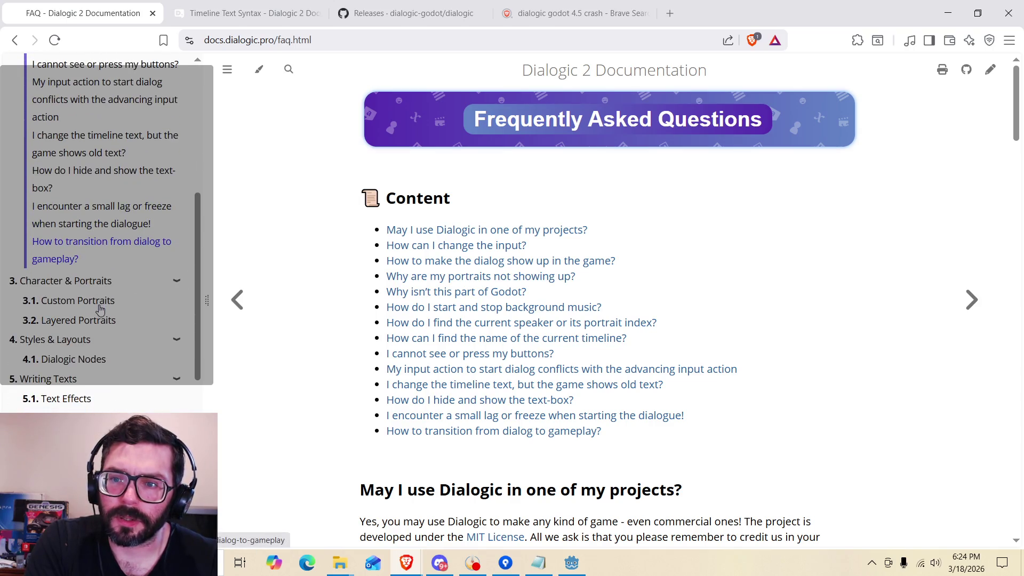
scroll(98, 298, "down", 2)
scroll(61, 328, "down", 2)
scroll(61, 328, "down", 2)
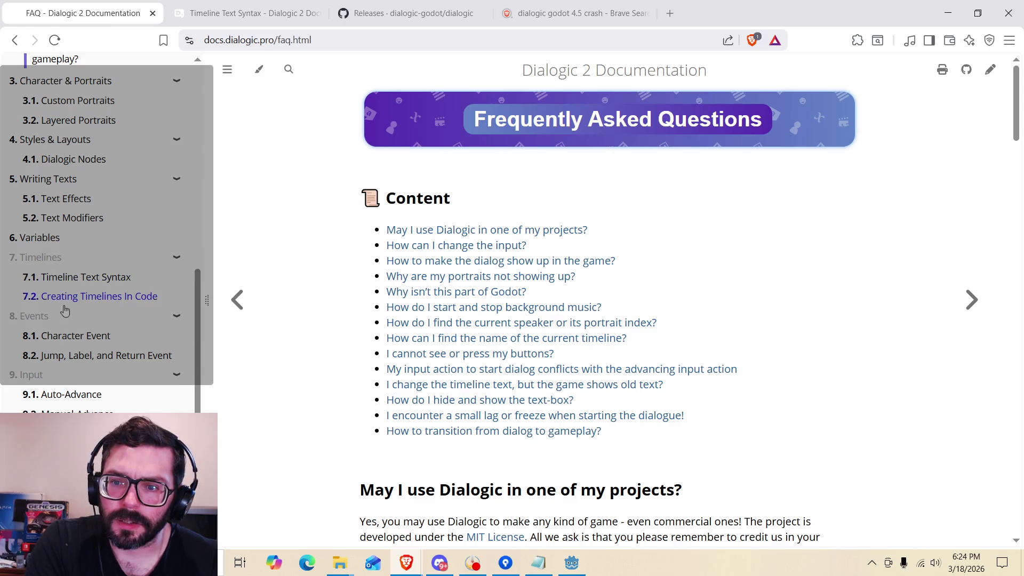
left_click(76, 336)
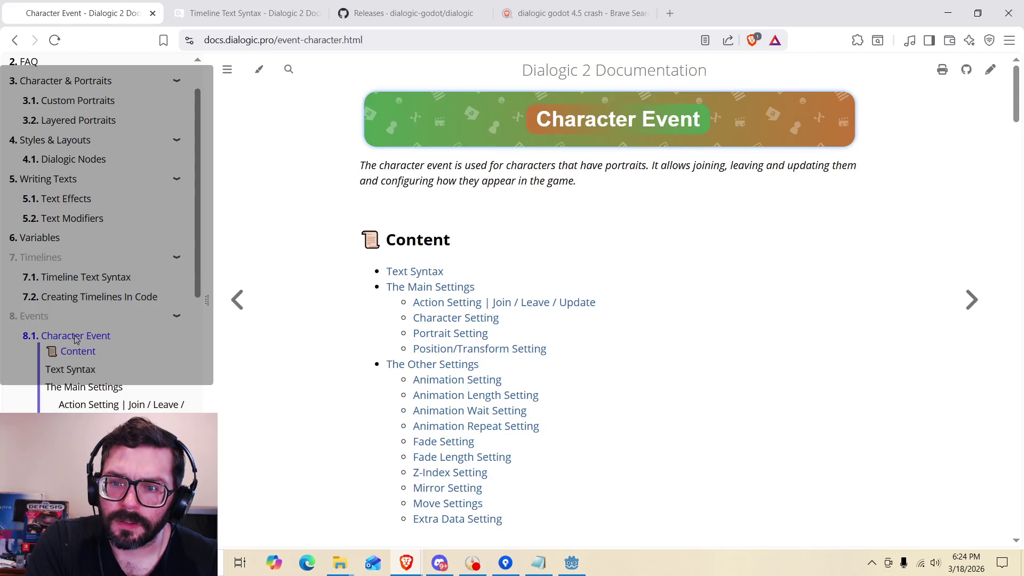
scroll(74, 339, "down", 3)
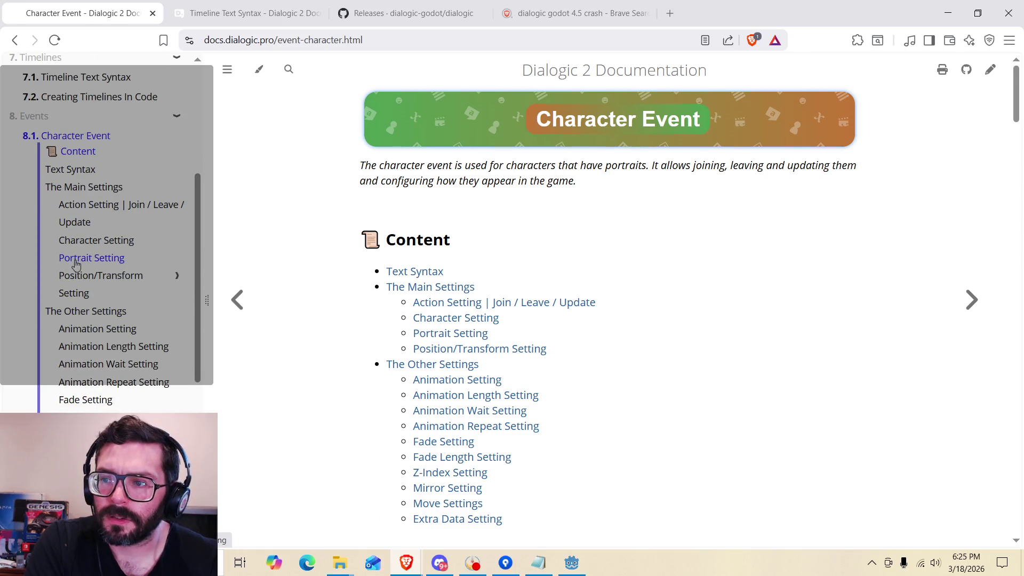
scroll(356, 291, "down", 8)
scroll(356, 290, "up", 1)
scroll(355, 286, "down", 1)
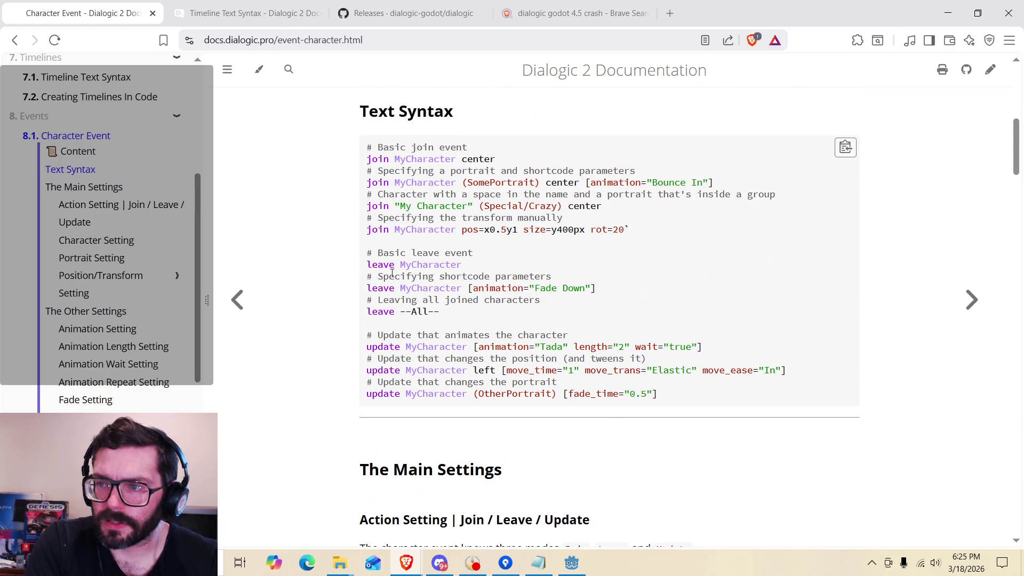
scroll(422, 218, "up", 6)
scroll(352, 265, "down", 5)
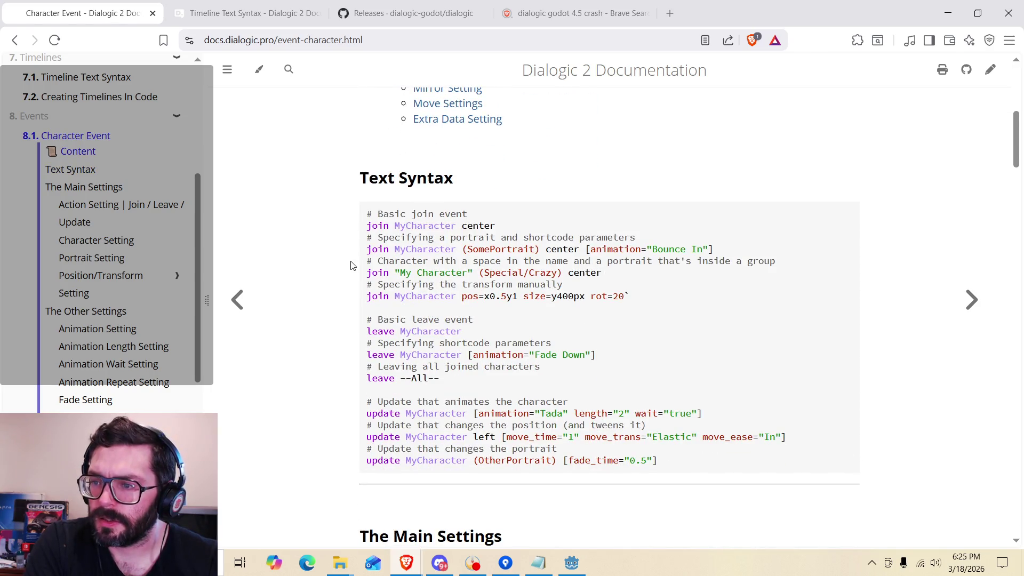
scroll(351, 266, "down", 3)
scroll(352, 265, "down", 2)
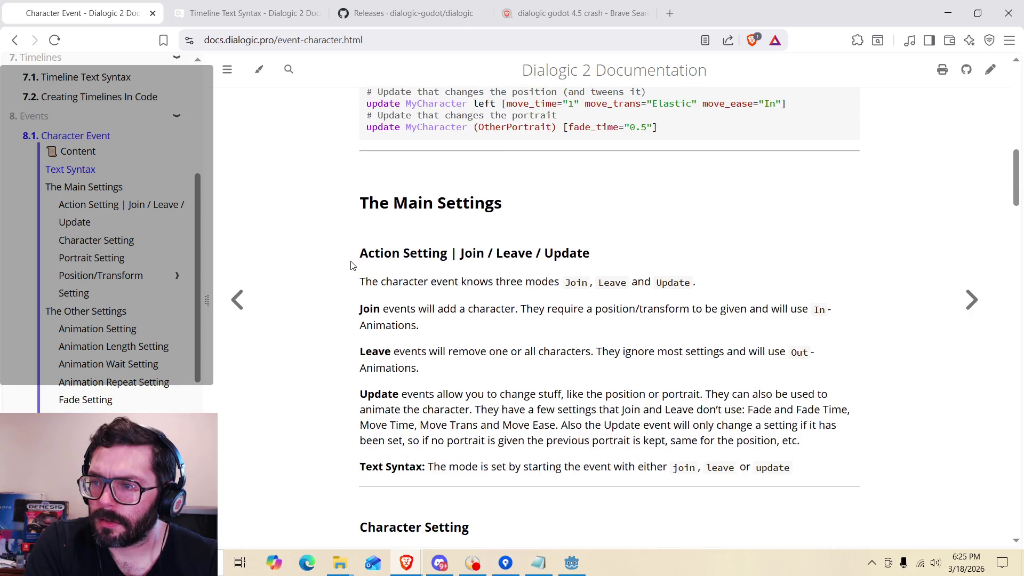
scroll(352, 265, "down", 8)
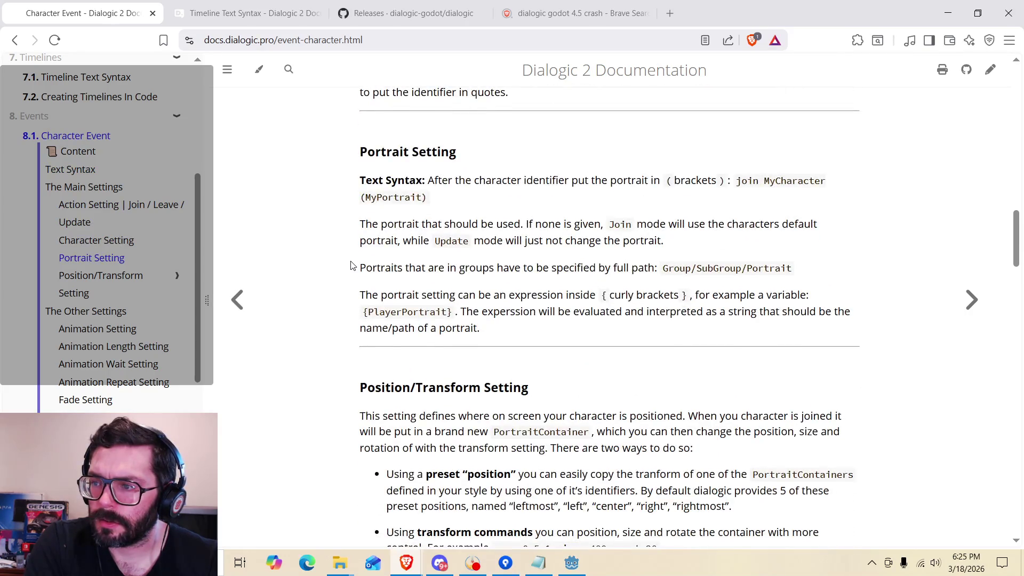
scroll(352, 265, "down", 4)
scroll(351, 265, "up", 11)
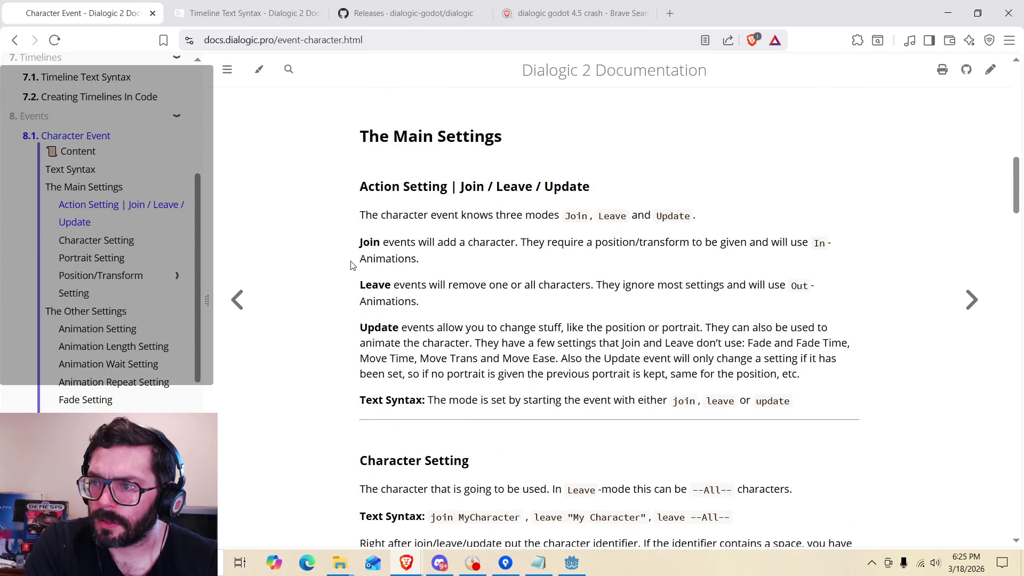
scroll(436, 361, "up", 1)
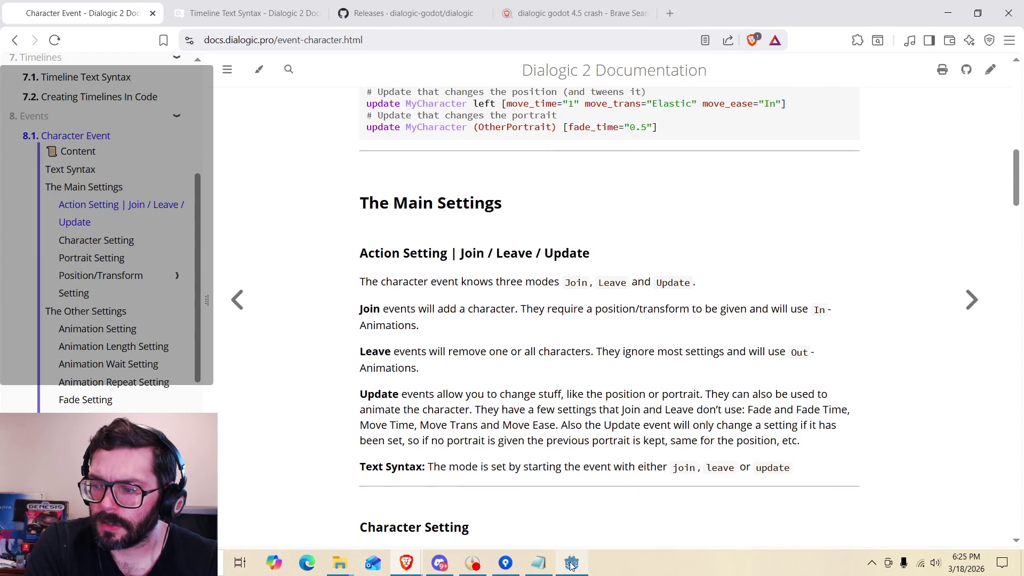
In a new Brave tab, search 'dialogicupdate character portrait in timeline editor'.
left_click(571, 563)
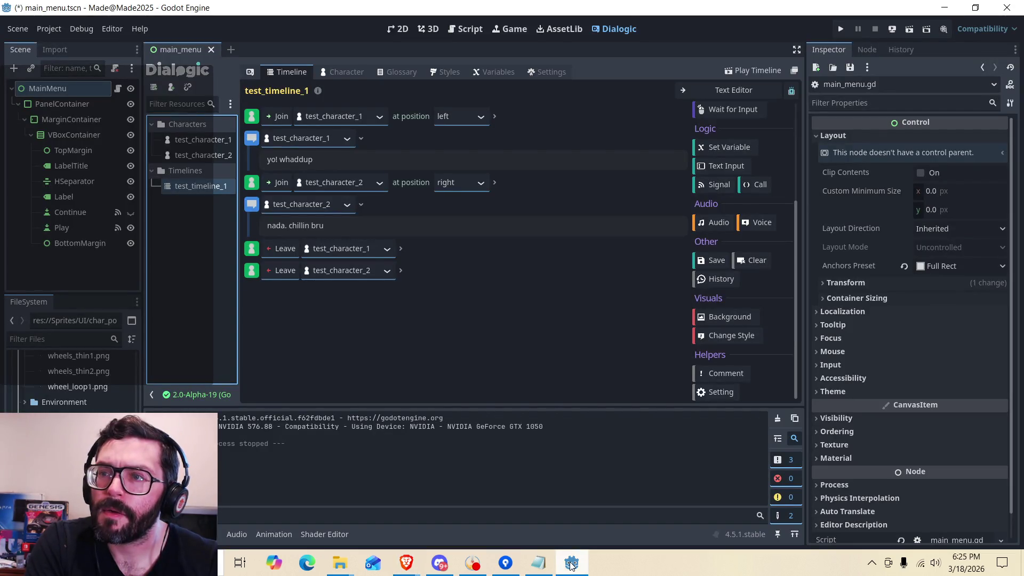
left_click(571, 563)
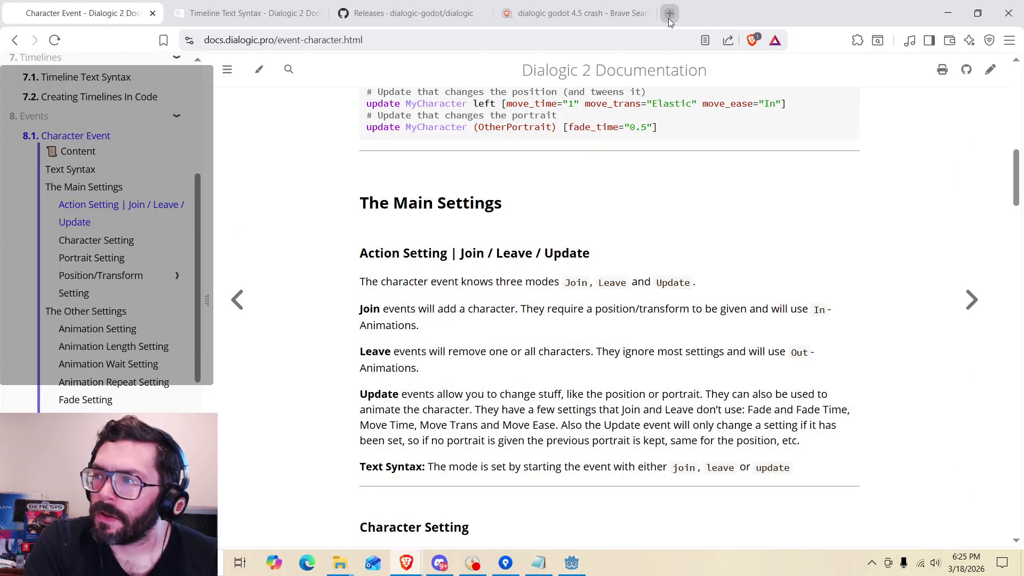
left_click(670, 19)
type("dialog")
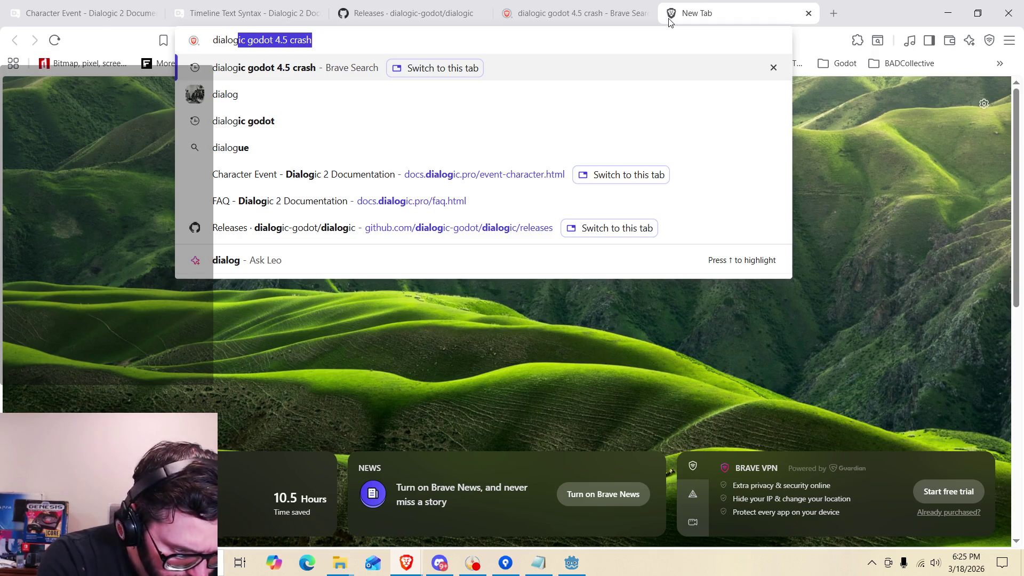
type("ic")
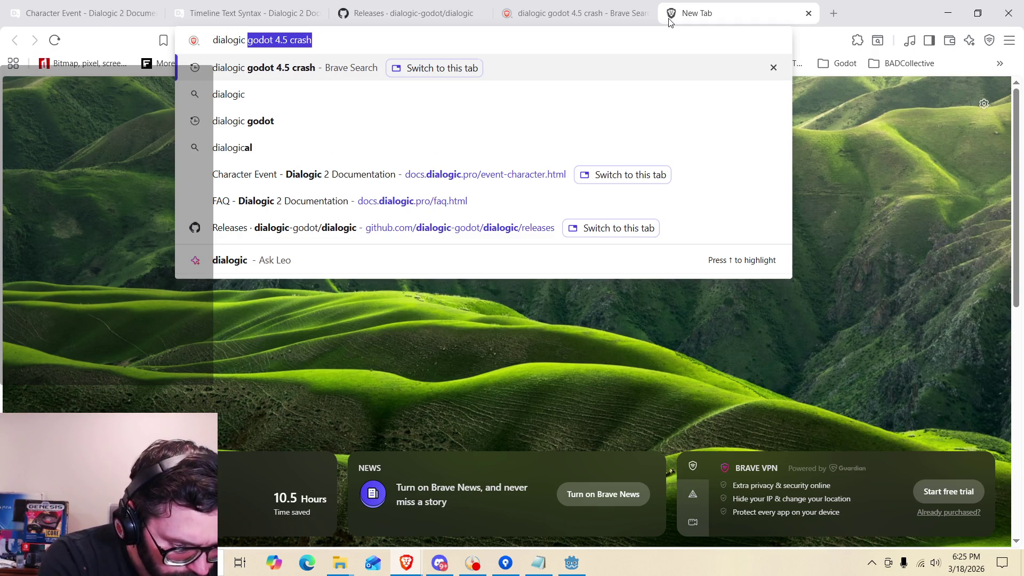
type("update character portrait ")
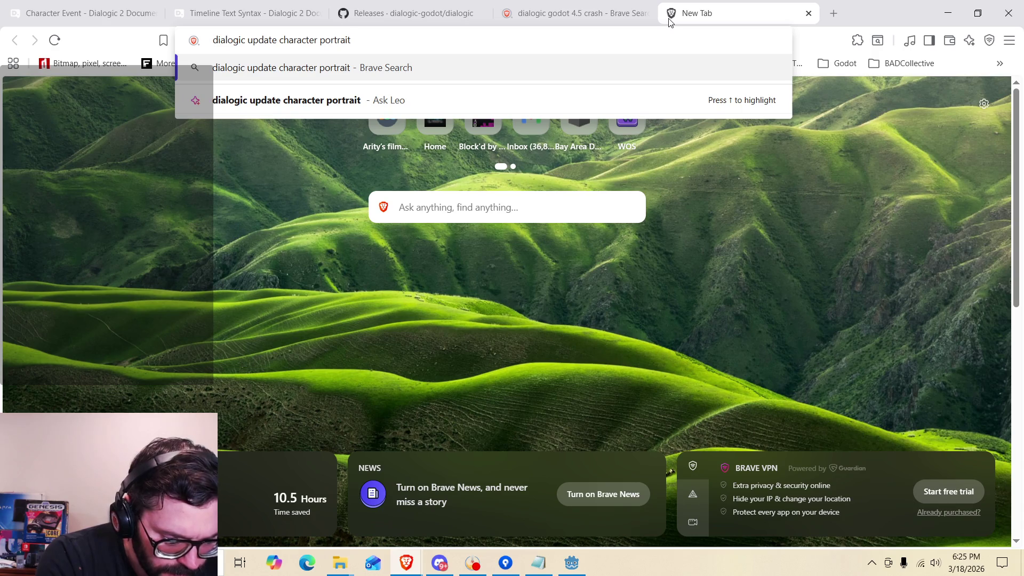
type("in timeline")
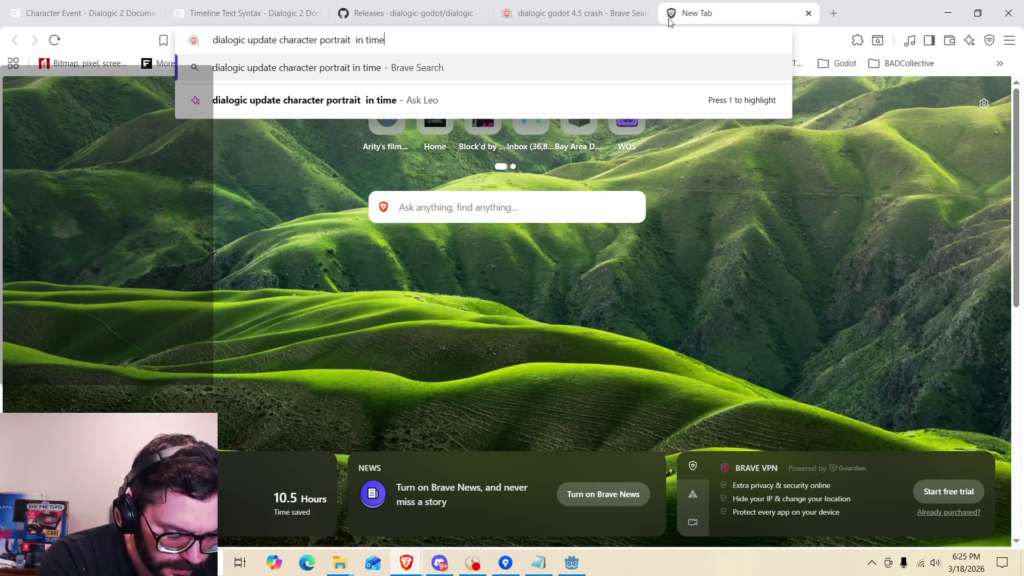
type(" editor")
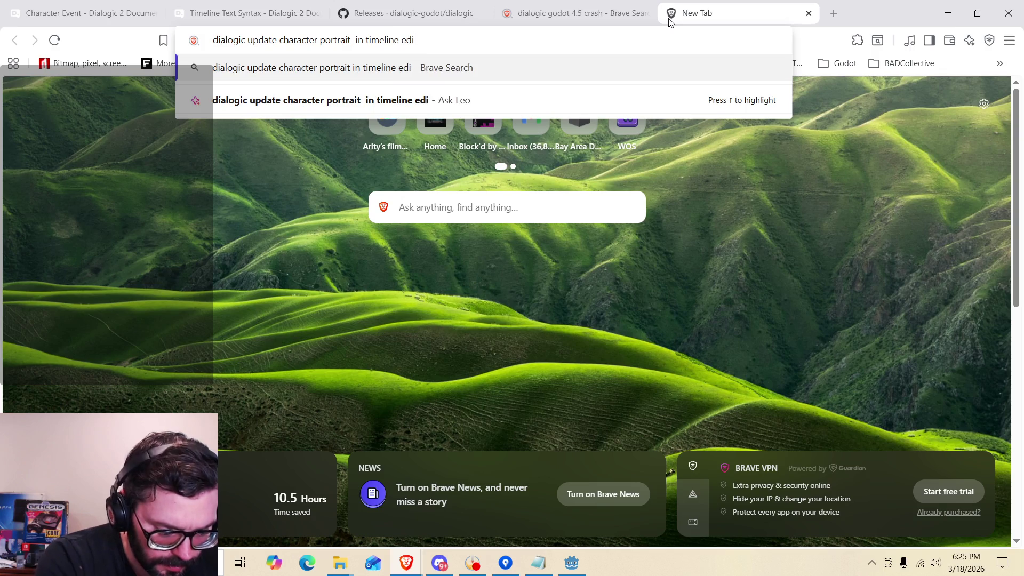
key("Return")
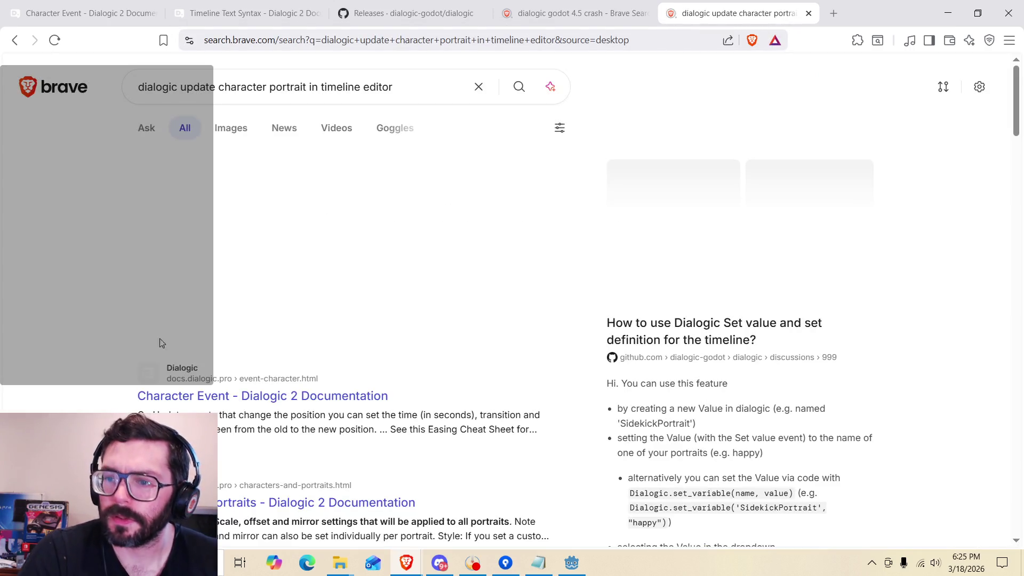
Expand the AI answer and read how variables set portraits via X[value] in the dropdown.
scroll(111, 321, "down", 1)
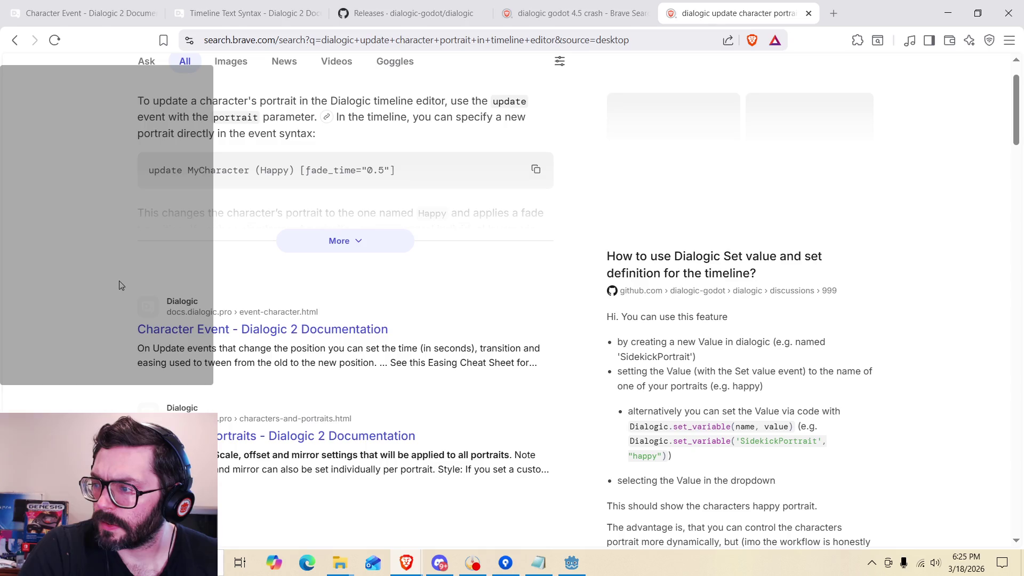
scroll(122, 285, "up", 1)
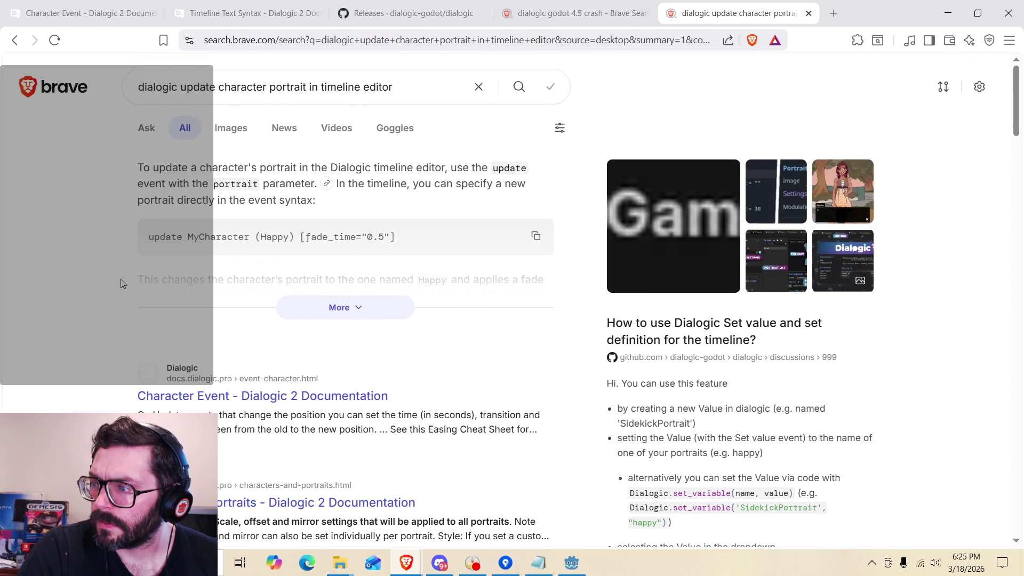
left_click(399, 315)
scroll(174, 276, "down", 2)
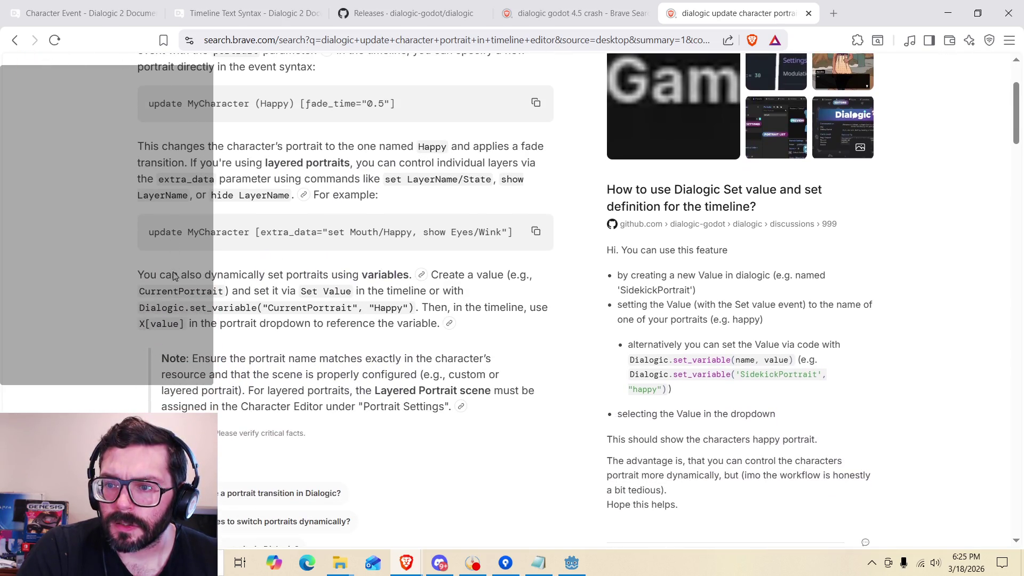
scroll(153, 288, "down", 4)
scroll(142, 293, "up", 2)
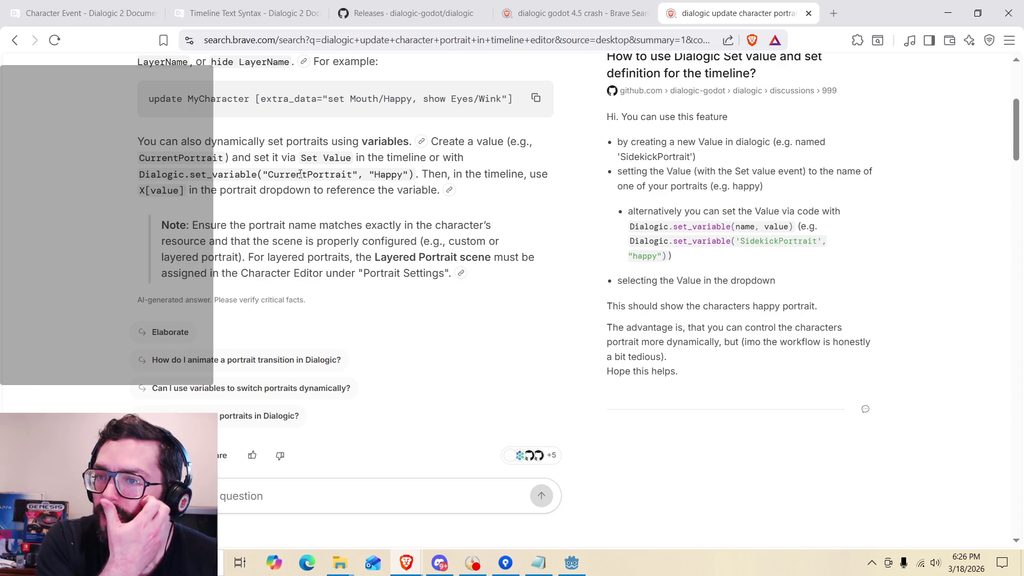
left_click_drag(142, 192, 289, 191)
Clear the highlight and scroll to the GitHub answer about using a Dialogic Value for the portrait name.
left_click(225, 187)
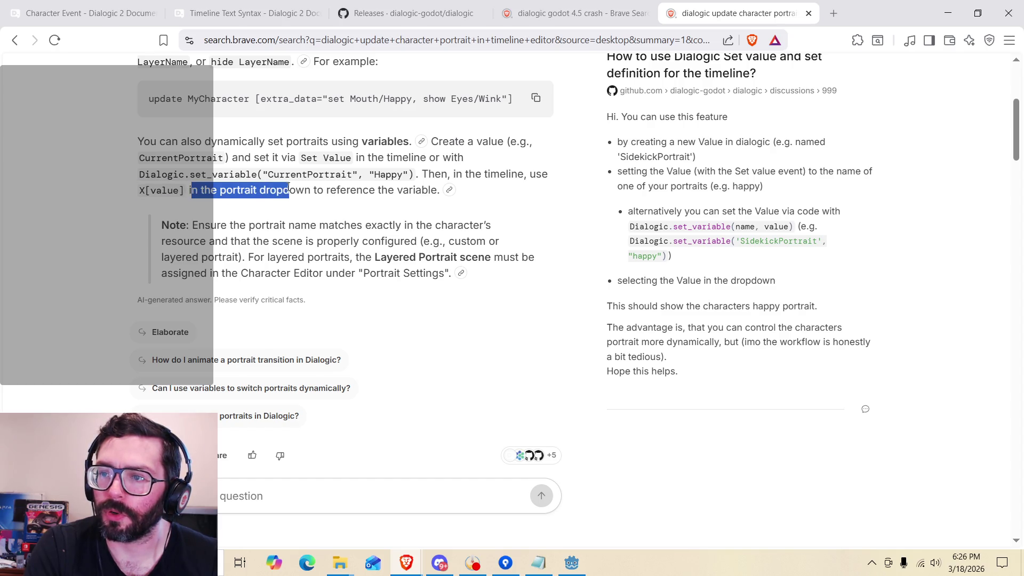
left_click(343, 187)
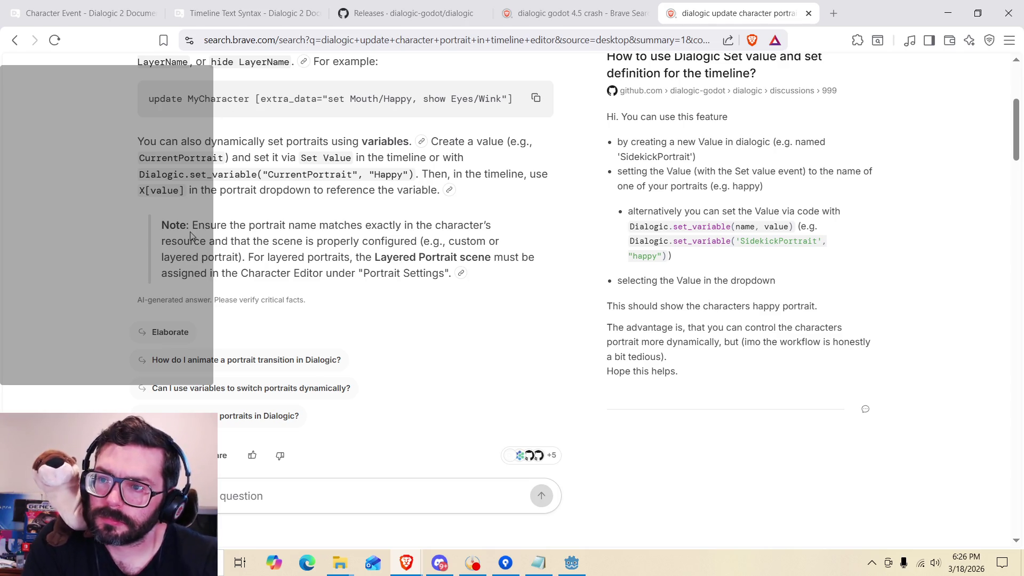
scroll(191, 235, "down", 7)
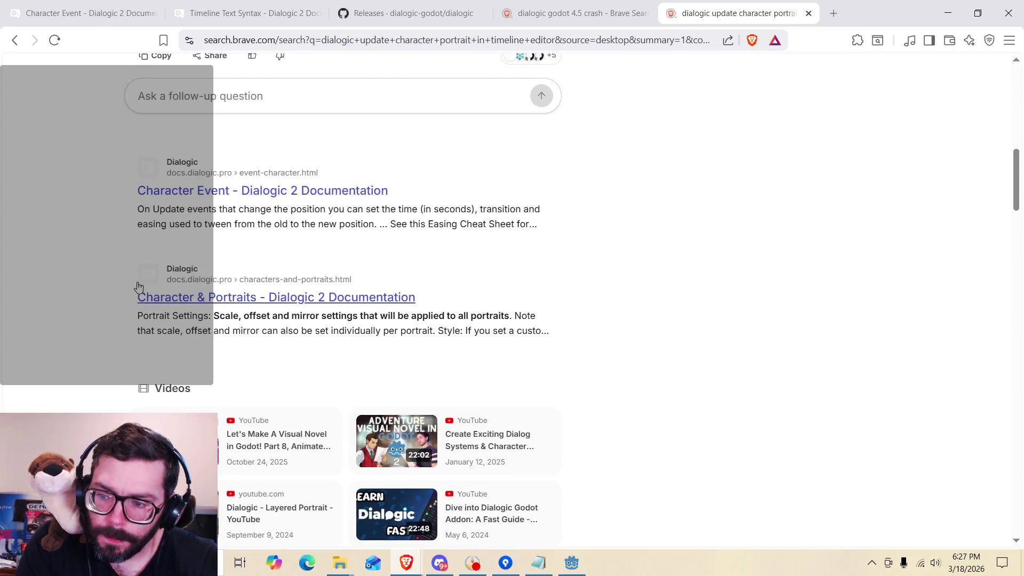
scroll(137, 280, "down", 1)
scroll(137, 280, "down", 4)
scroll(93, 253, "down", 5)
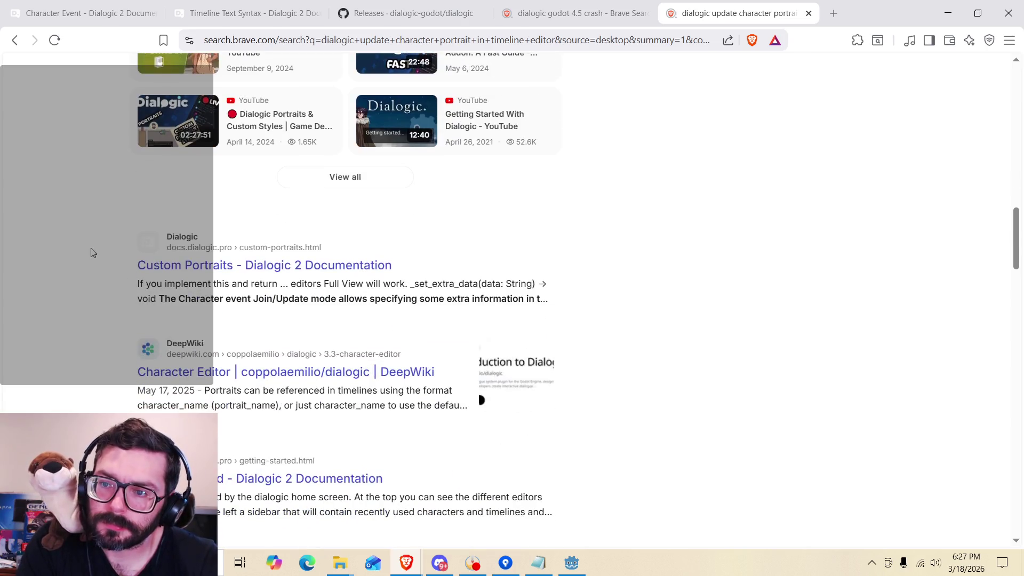
scroll(98, 272, "down", 2)
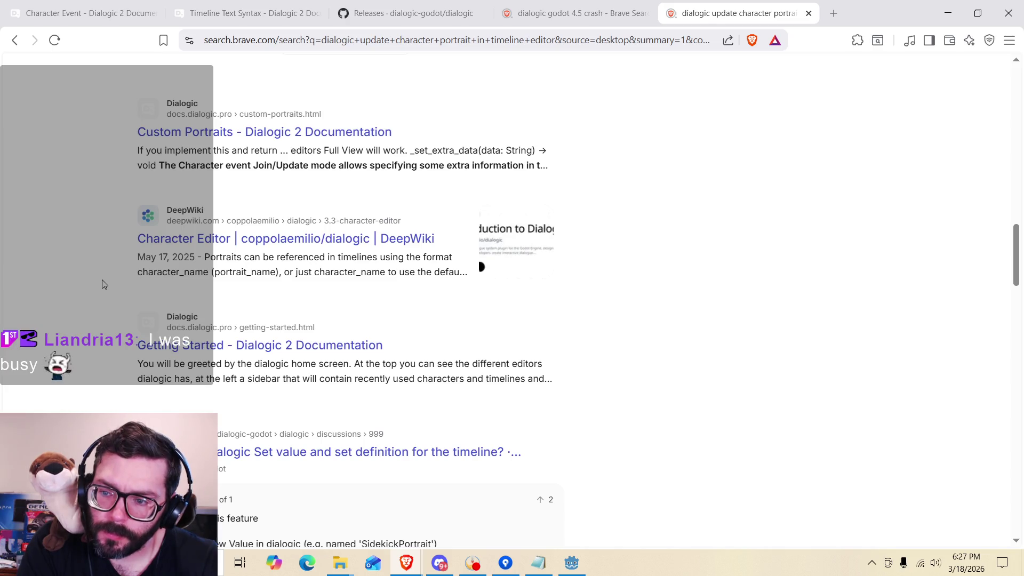
scroll(104, 285, "up", 15)
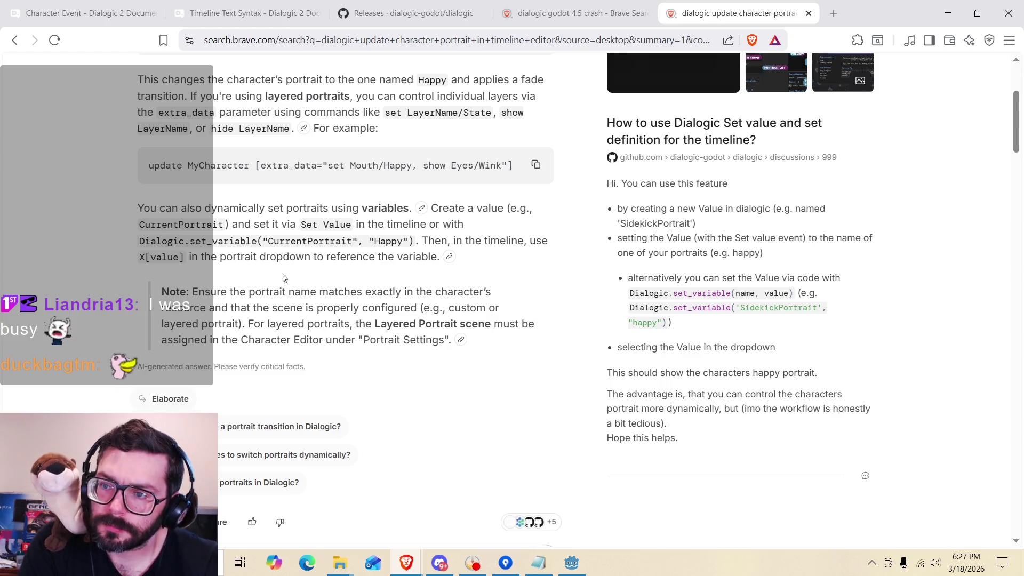
Return to Godot and collapse, then re-expand, the first text event in test_timeline_1.
mouse_move(571, 563)
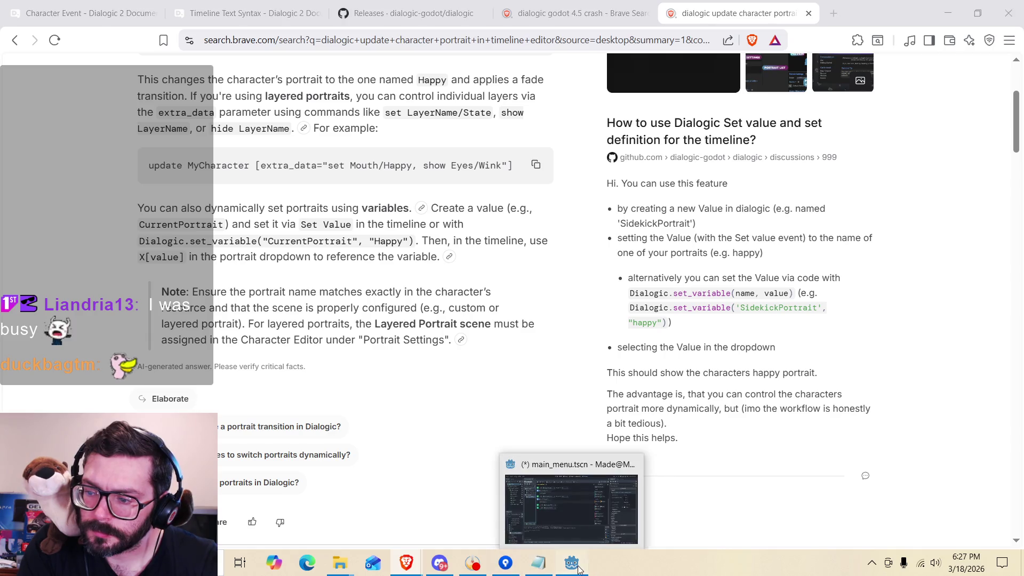
left_click(554, 506)
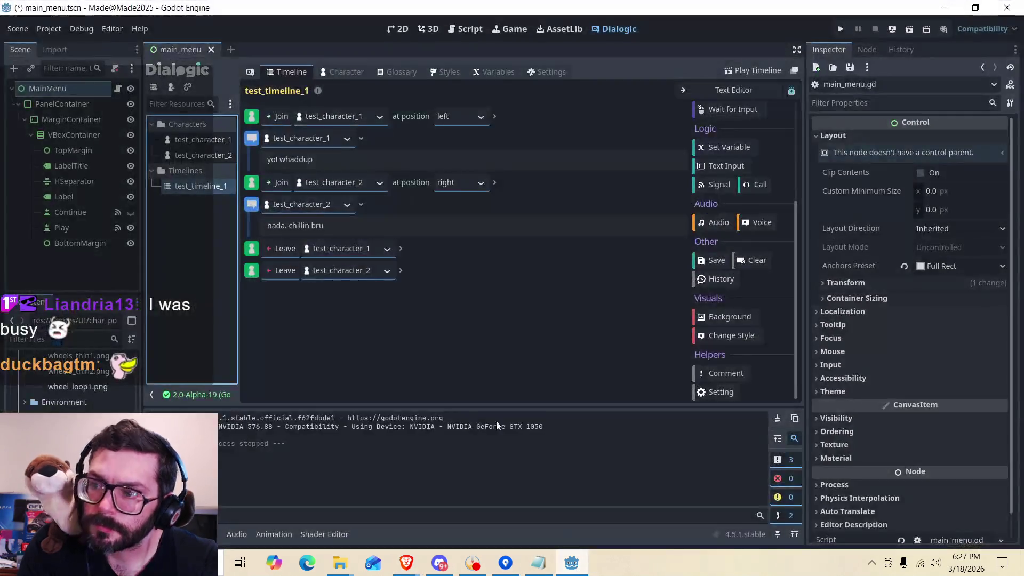
left_click(345, 140)
left_click(346, 142)
left_click(361, 139)
left_click(362, 139)
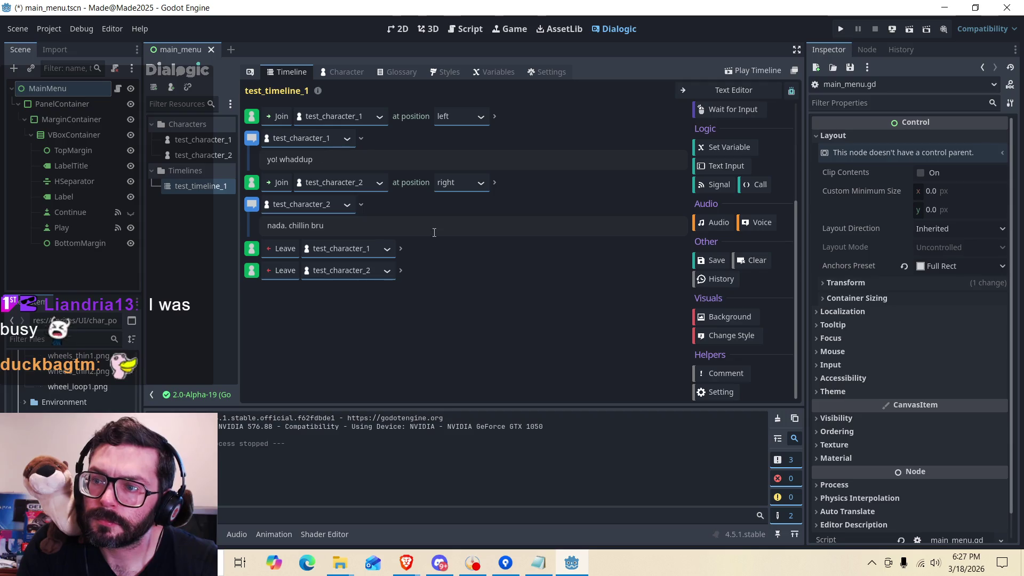
Insert a Set Variable event after 'nada. chillin bru' and browse variables without choosing one.
left_click(455, 213)
scroll(730, 286, "up", 5)
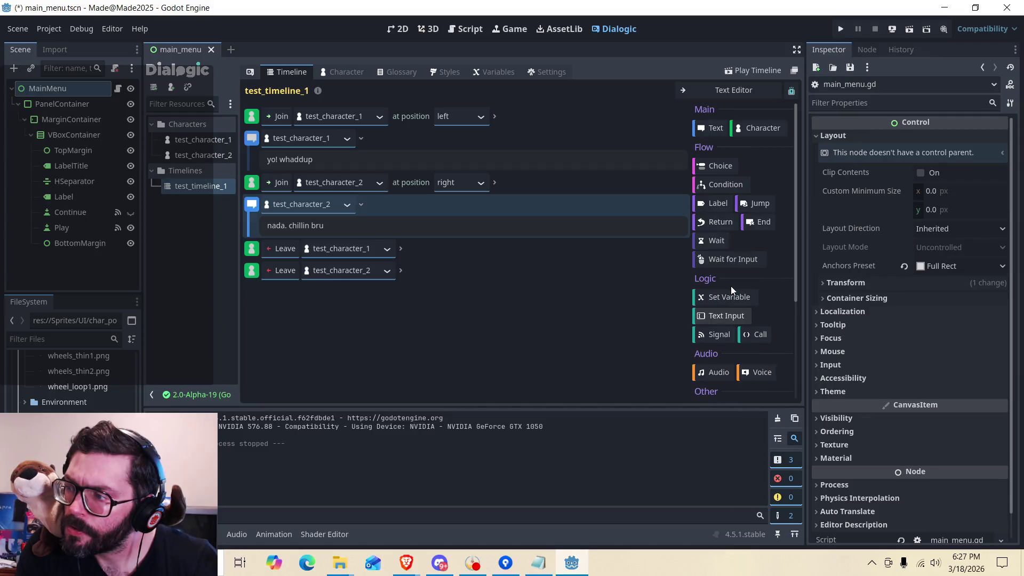
left_click(729, 299)
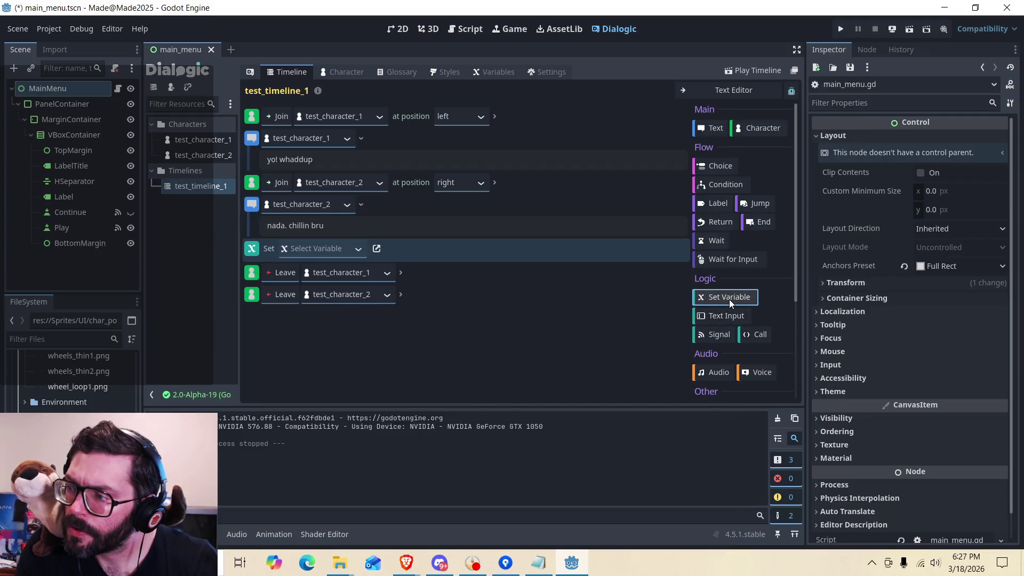
left_click(352, 249)
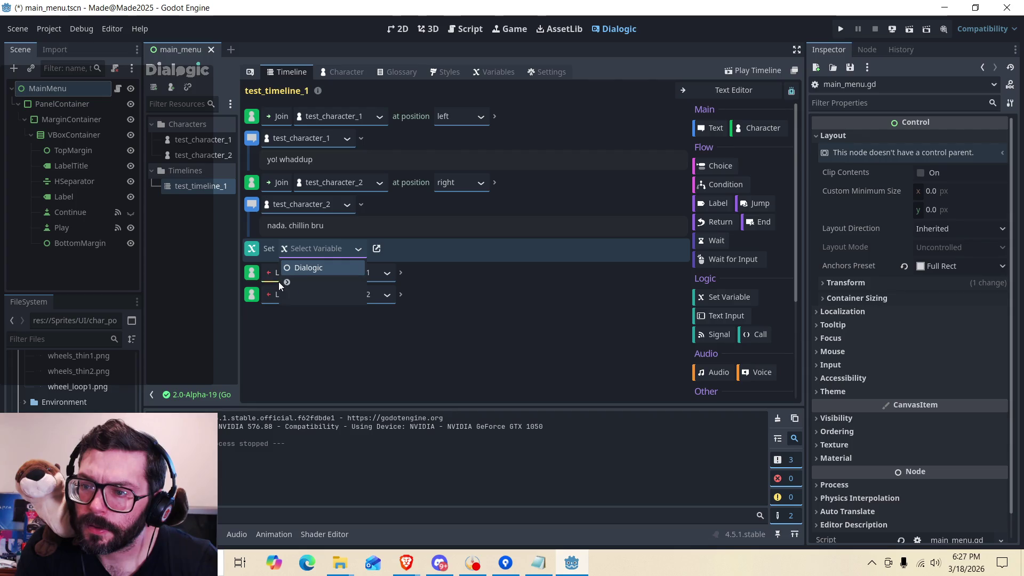
left_click(421, 350)
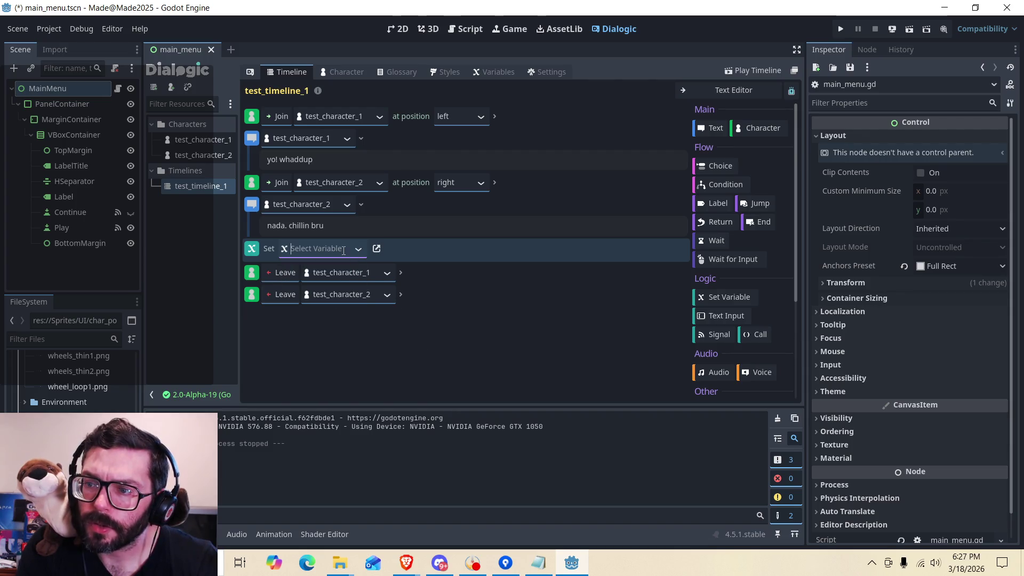
left_click(356, 255)
left_click(356, 255)
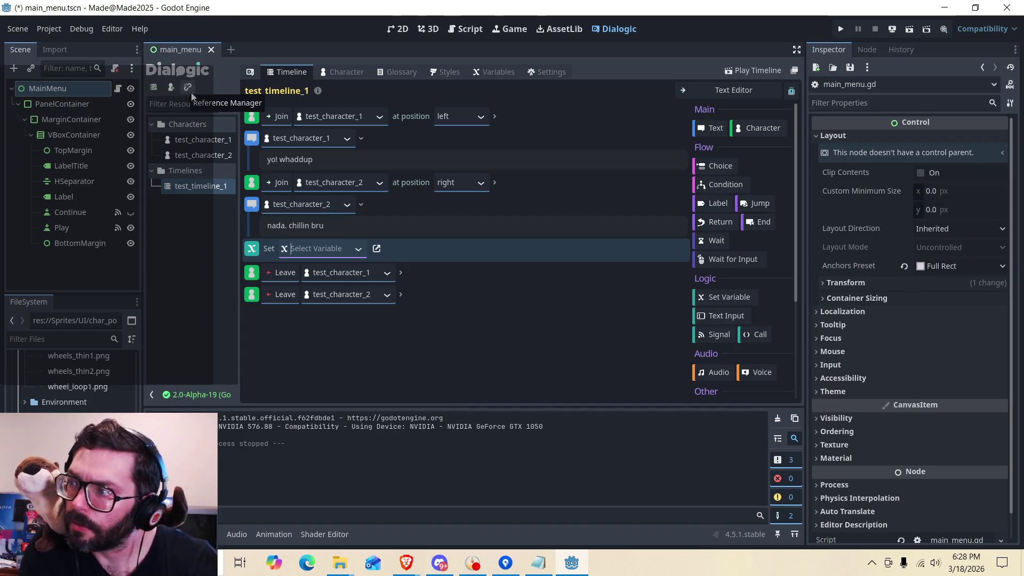
Delete the Set Variable event and add a character event for test_character_2 at the end.
right_click(410, 252)
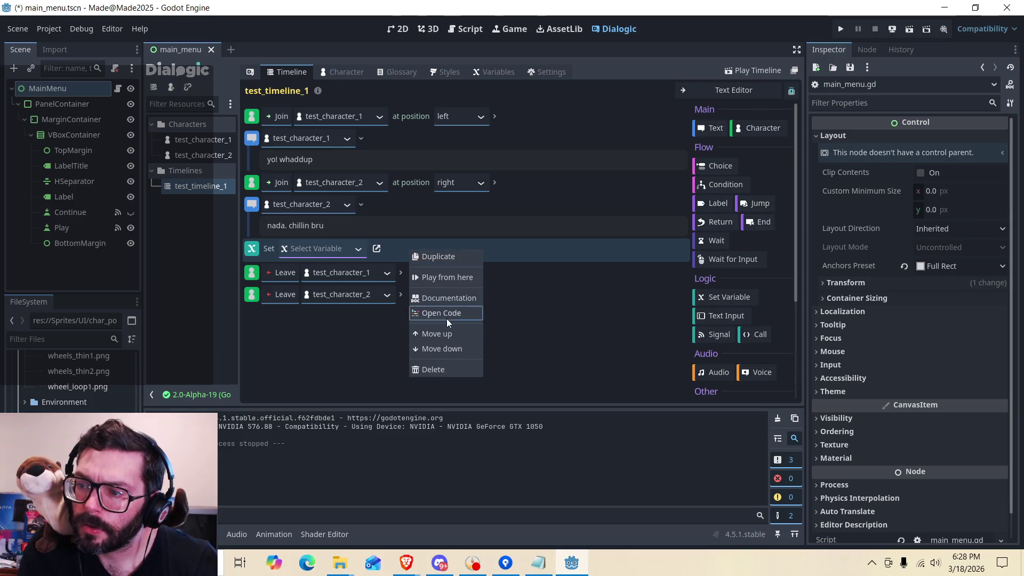
left_click(431, 371)
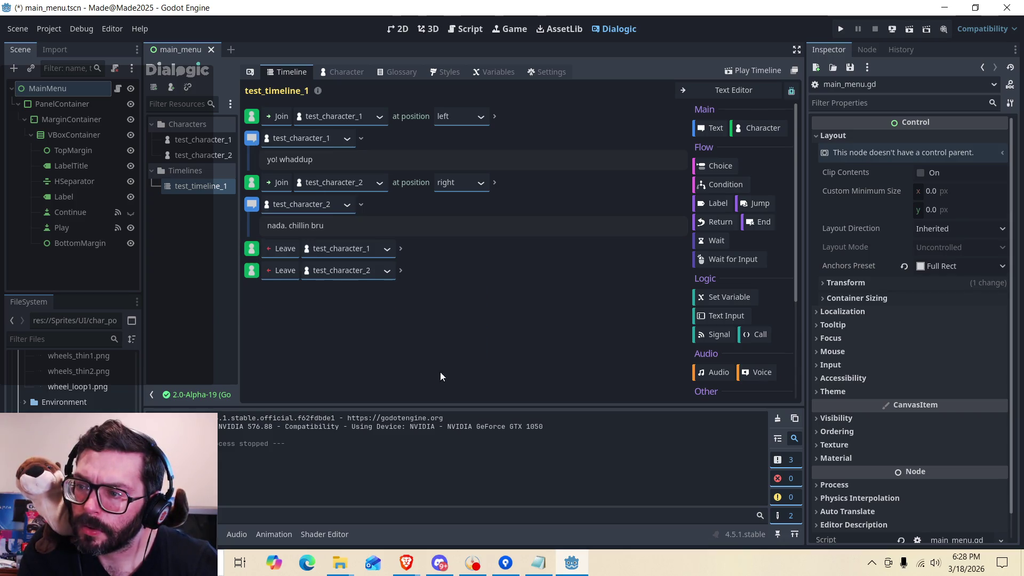
left_click(755, 130)
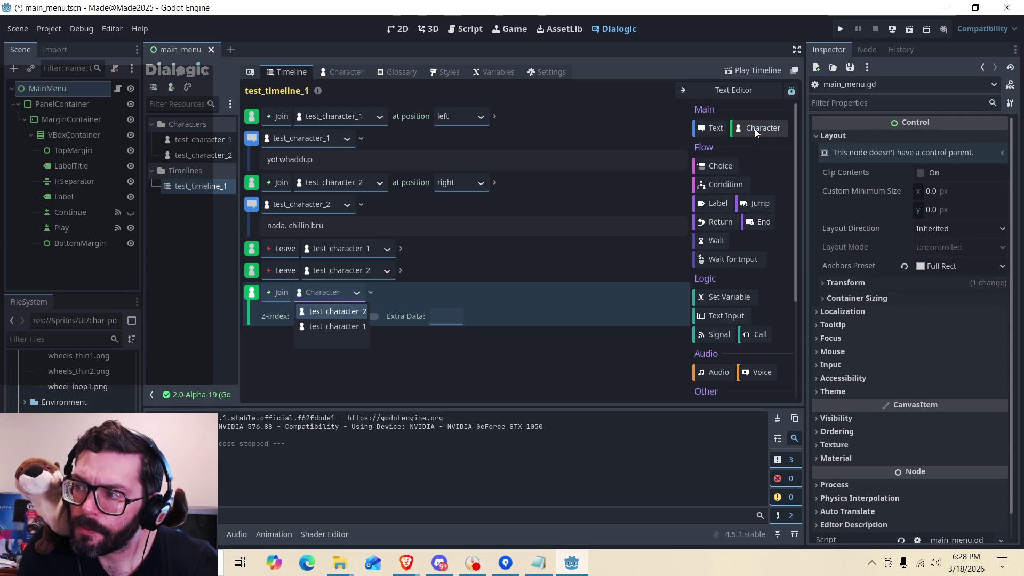
left_click(356, 314)
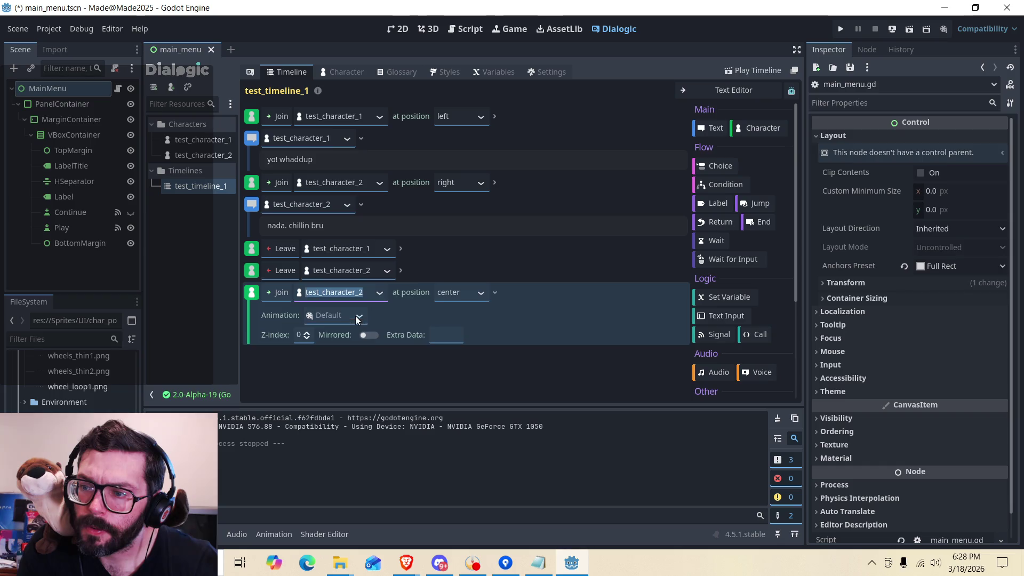
Make it an Update event with Default animation and the position change turned off.
left_click(286, 294)
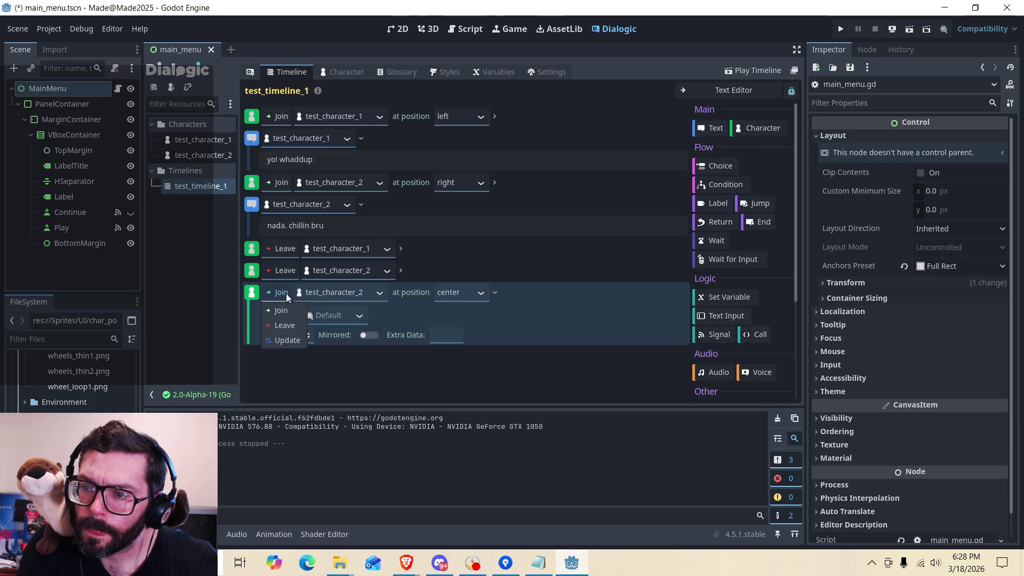
left_click(282, 340)
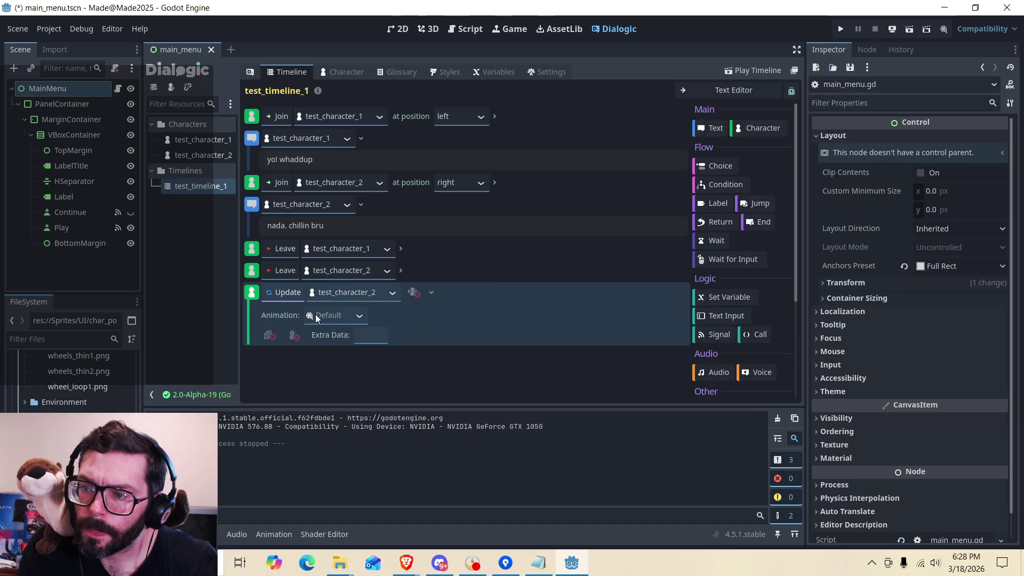
left_click(359, 315)
left_click(359, 315)
left_click(414, 293)
left_click(414, 293)
left_click(413, 293)
left_click(417, 296)
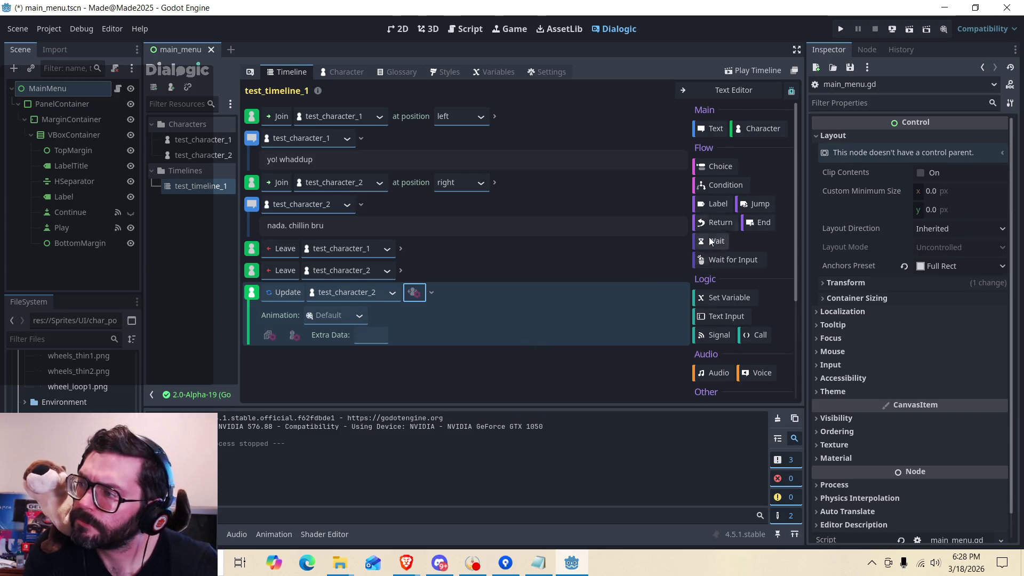
Move the Update event above both Leave events and set its character to test_character_1.
left_click(680, 93)
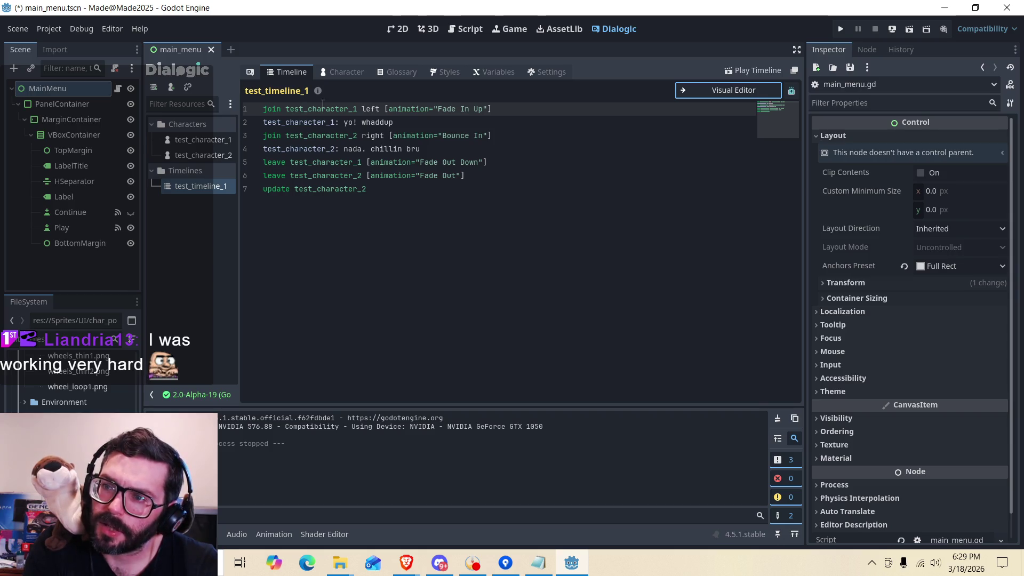
left_click(724, 94)
mouse_move(438, 293)
left_mouse_down()
mouse_move(482, 296)
mouse_move(495, 205)
mouse_move(495, 238)
left_mouse_up()
left_click(380, 251)
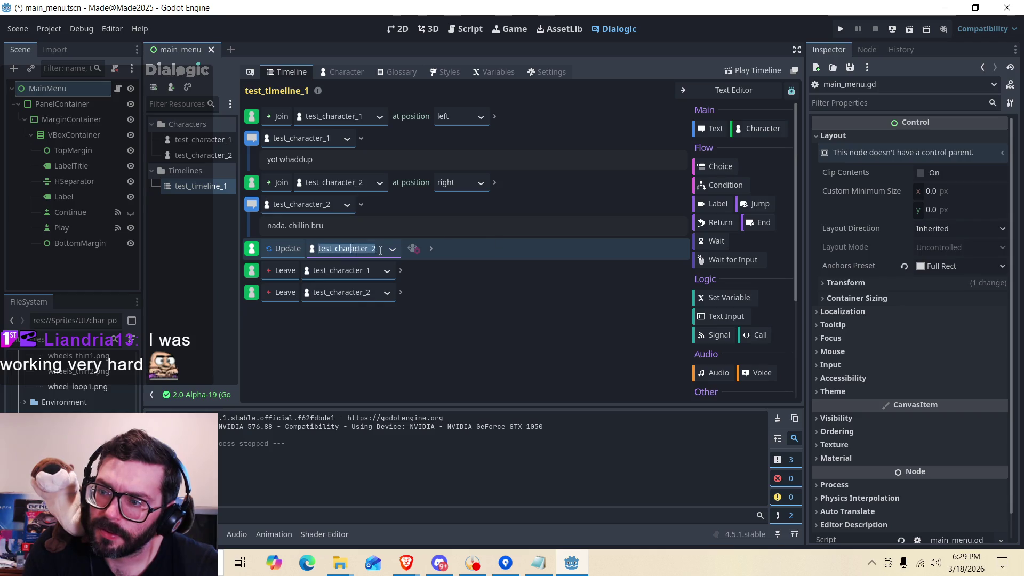
left_click(392, 249)
left_click(370, 284)
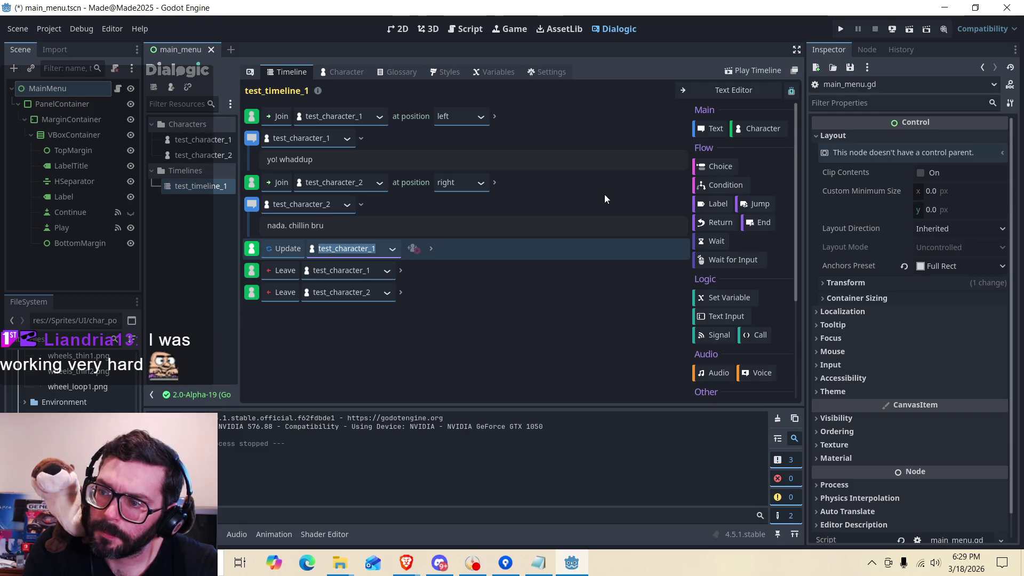
Show the timeline as text with the cursor after test_character_1 on line 5, then return to the browser.
left_click(740, 92)
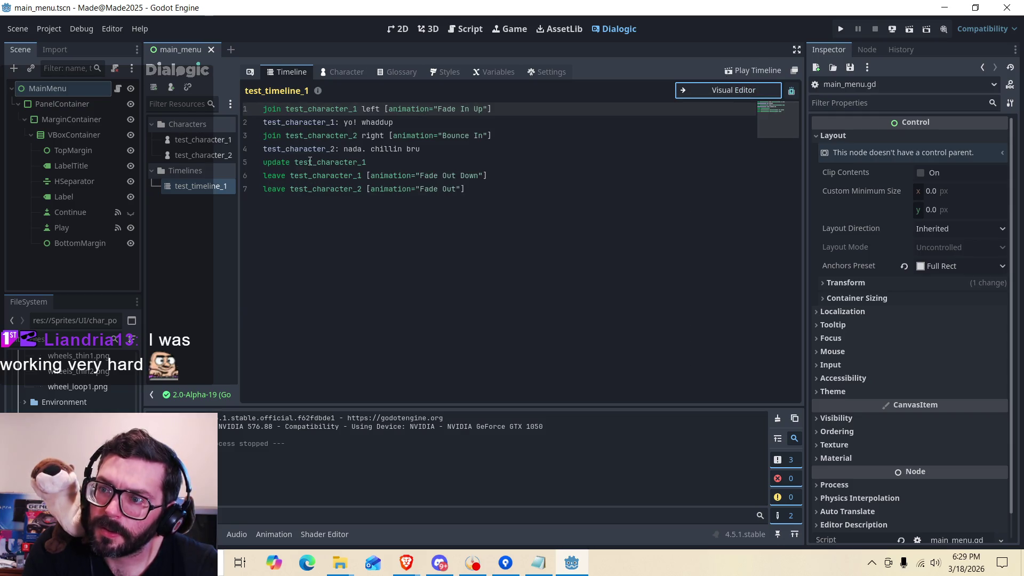
left_click(374, 162)
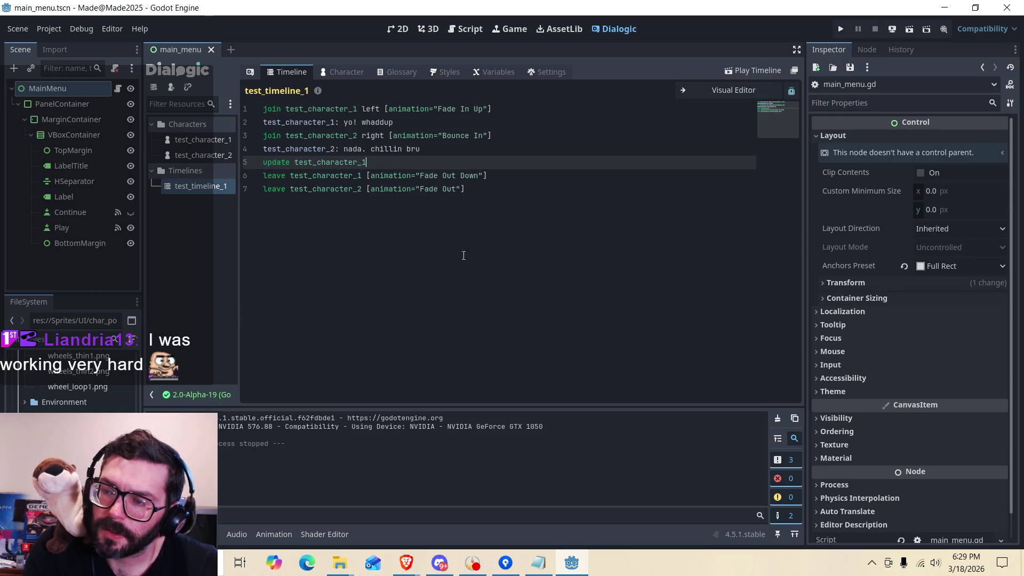
mouse_move(406, 563)
left_click(462, 517)
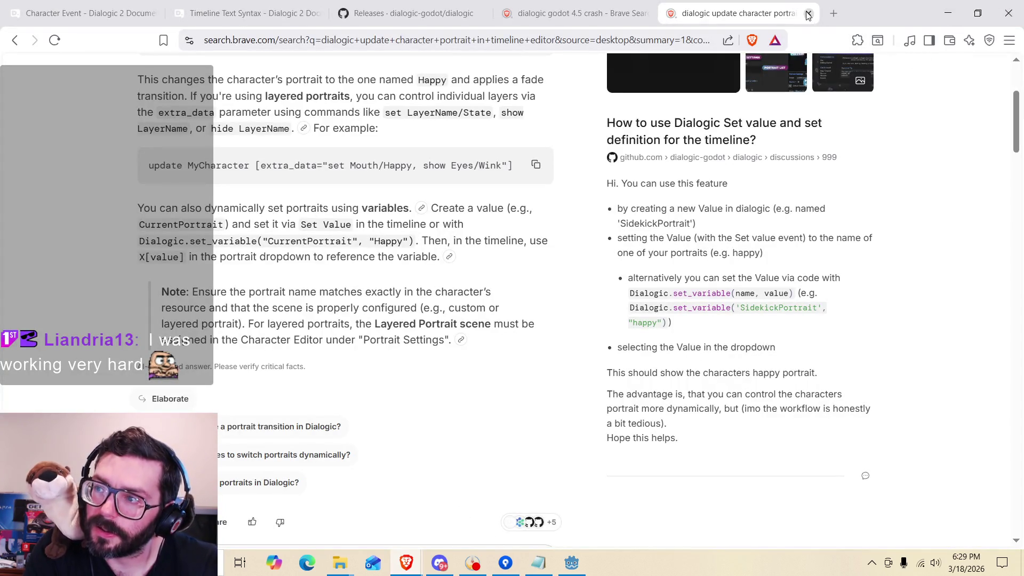
Open the Timeline Text Syntax documentation page and scroll through it.
left_click(240, 16)
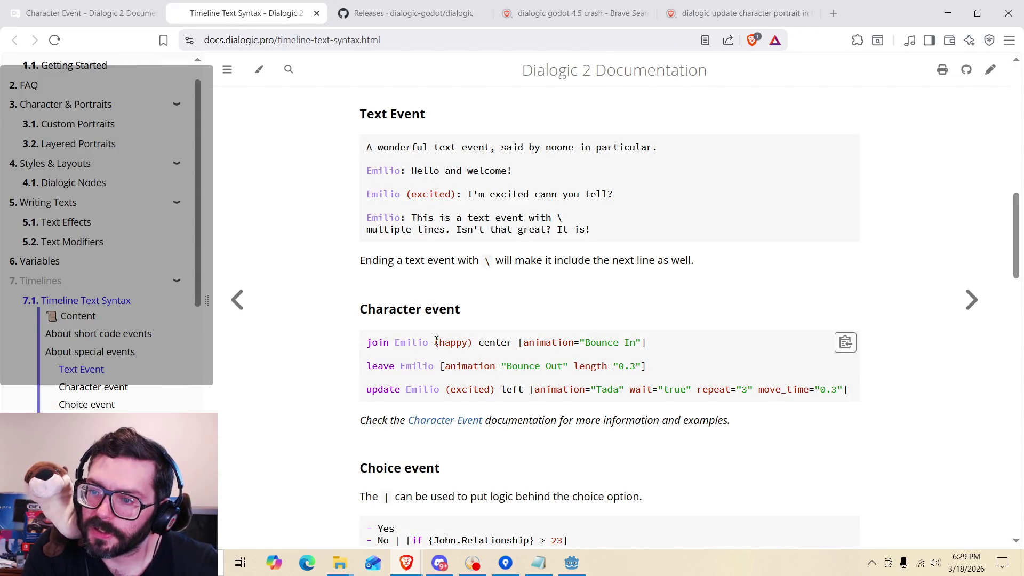
scroll(409, 348, "down", 1)
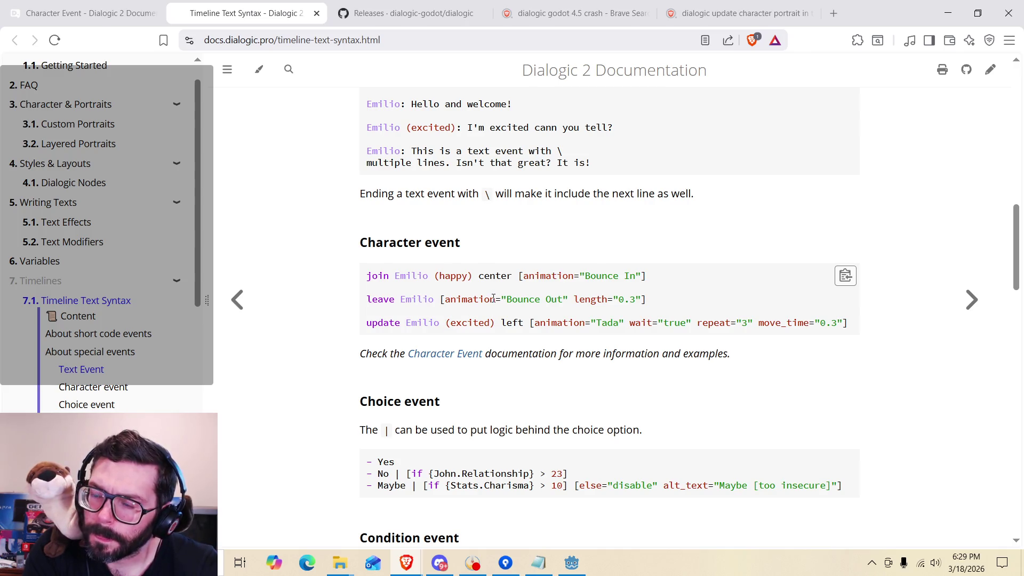
scroll(494, 298, "down", 1)
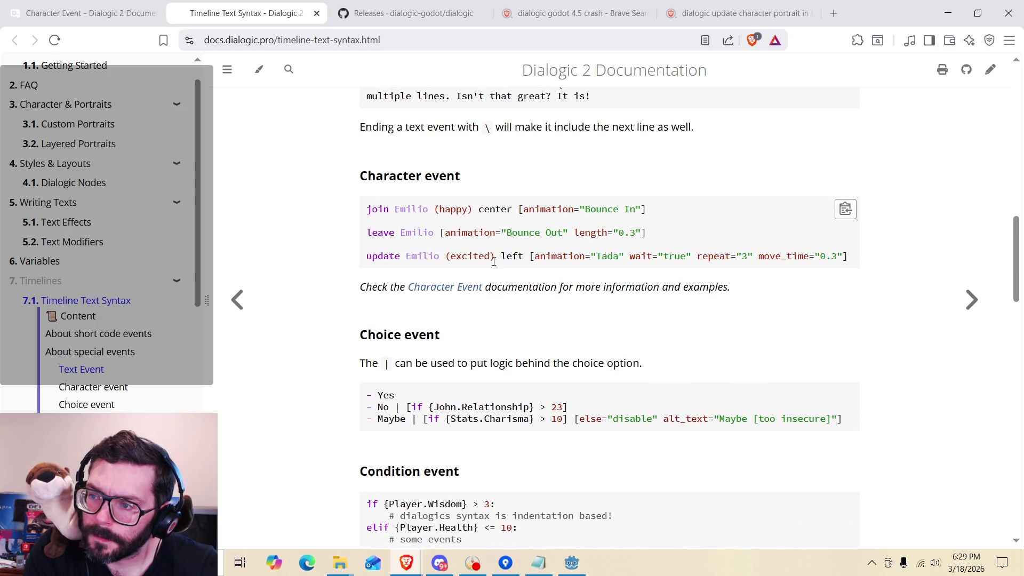
scroll(485, 291, "up", 10)
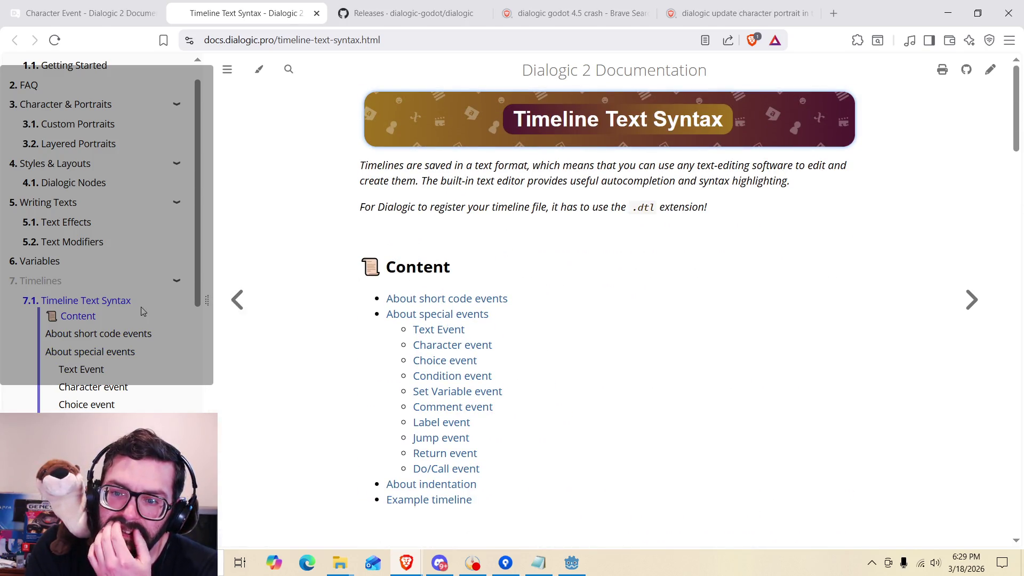
scroll(128, 315, "down", 1)
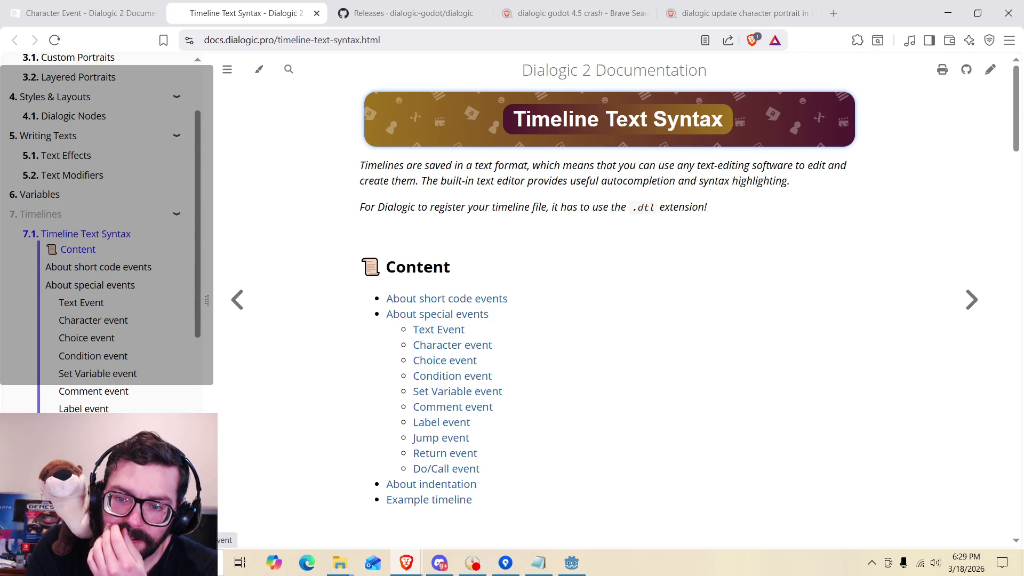
scroll(101, 267, "down", 3)
scroll(101, 267, "up", 4)
scroll(72, 392, "up", 1)
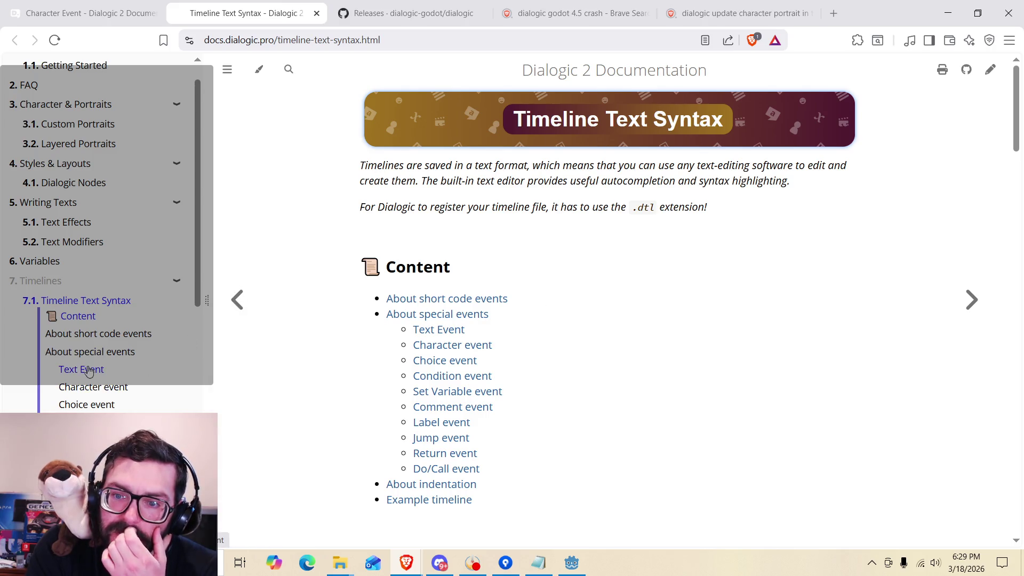
Jump to the Character event section and open the Character Event page in a new tab.
left_click(93, 387)
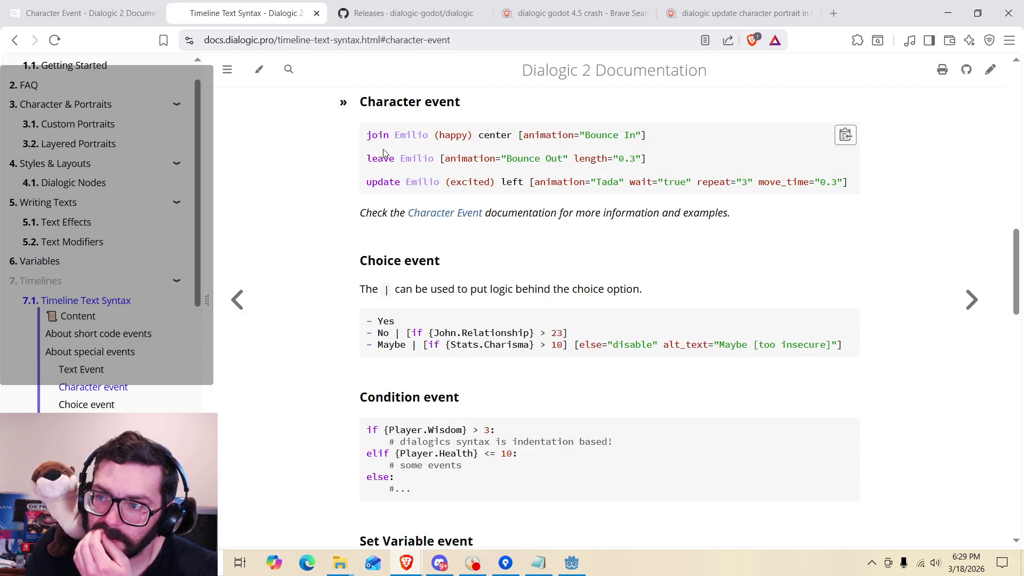
right_click(455, 218)
left_click(499, 226)
scroll(344, 306, "down", 7)
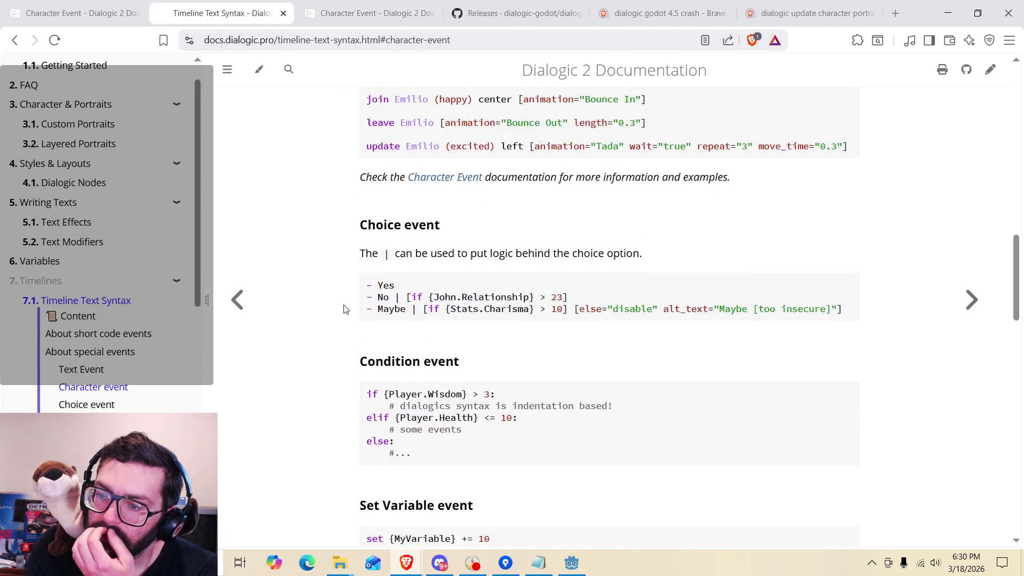
scroll(344, 307, "down", 4)
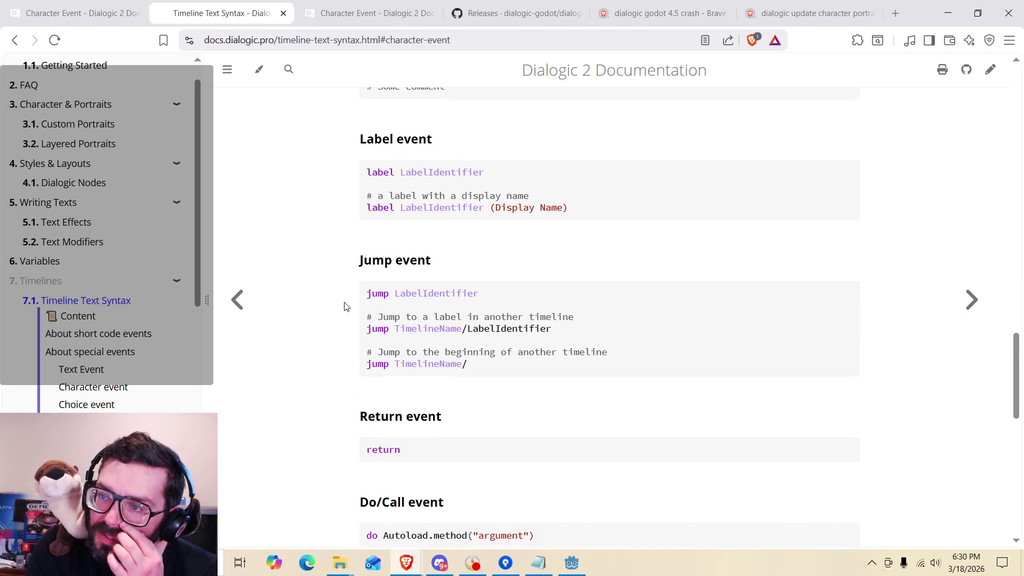
left_click(345, 16)
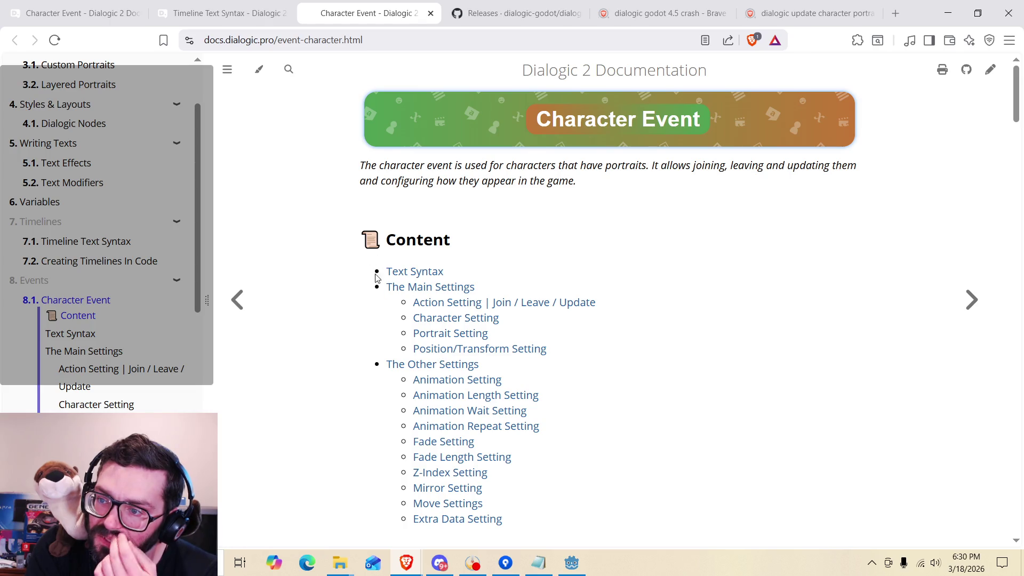
Copy the example 'update MyCharacter (OtherPortrait)' line with the 0.5 fade, then return to Godot.
scroll(377, 272, "down", 7)
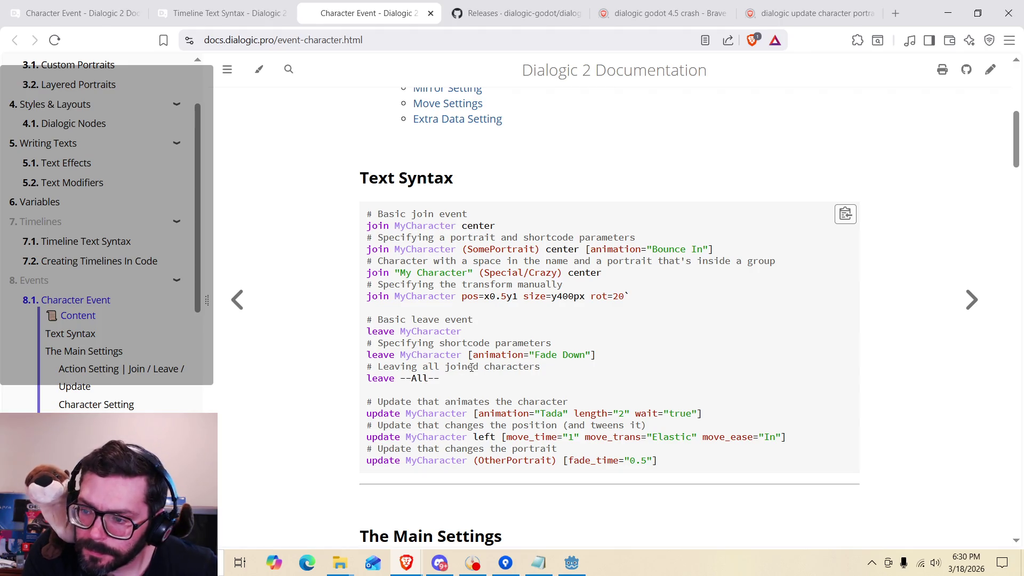
scroll(525, 387, "down", 1)
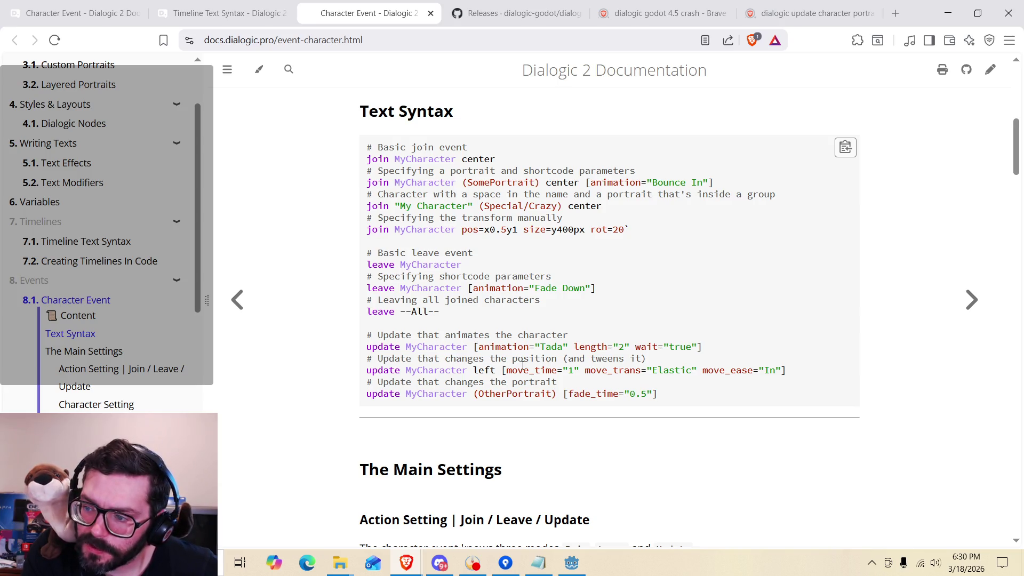
left_click_drag(410, 382, 505, 382)
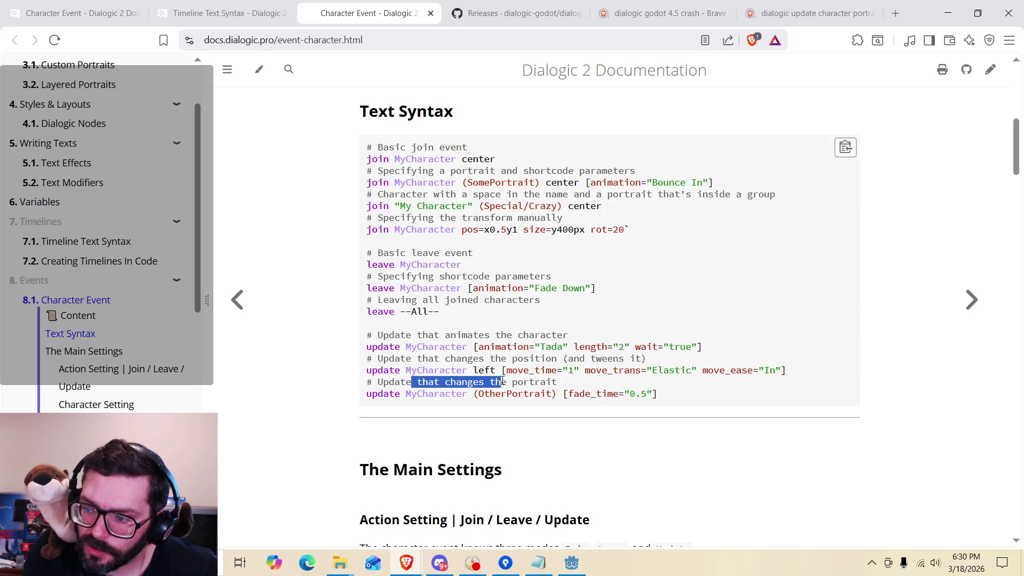
left_click(505, 381)
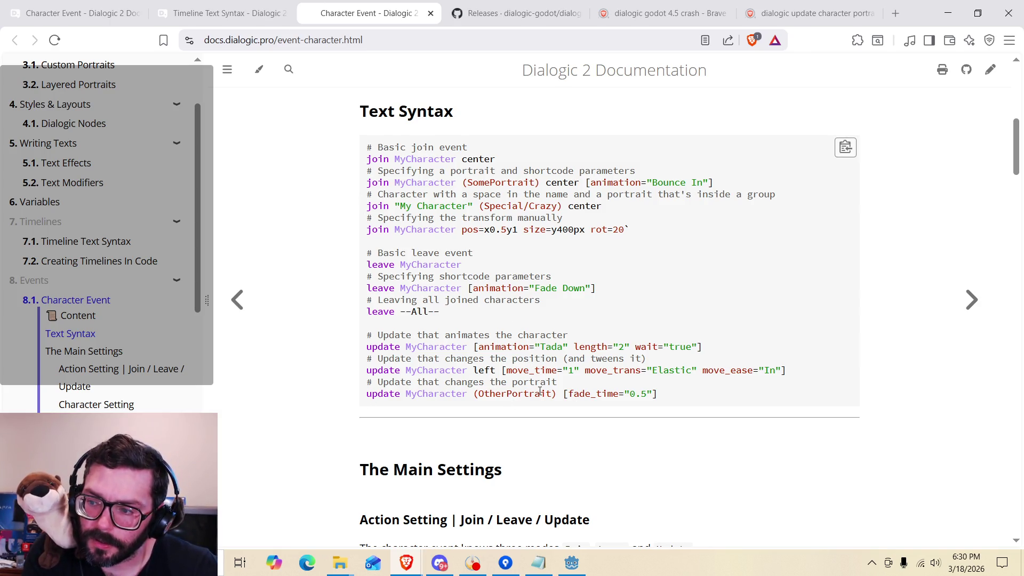
mouse_move(662, 397)
left_mouse_down()
mouse_move(414, 410)
mouse_move(367, 394)
left_mouse_up()
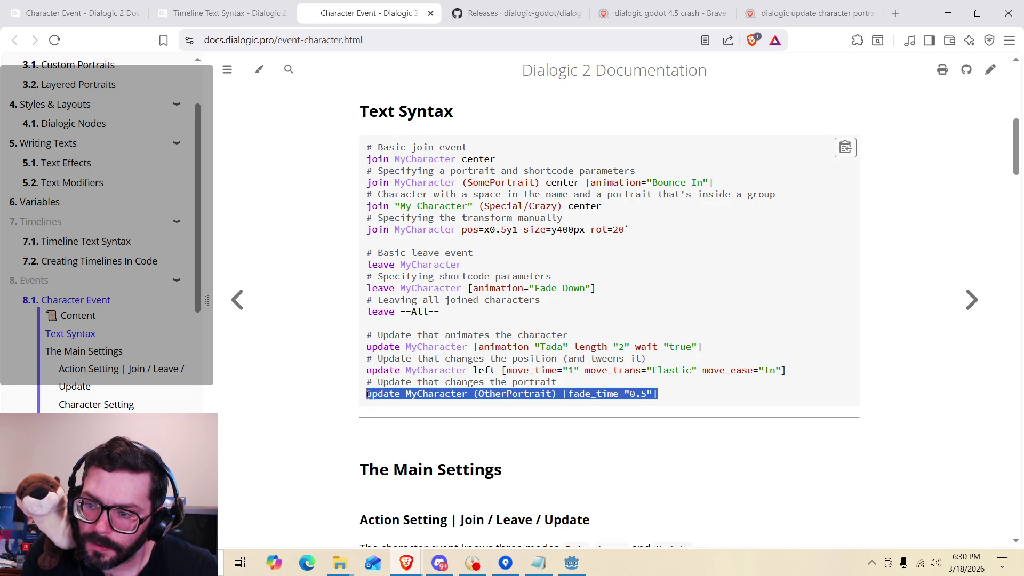
right_click(395, 395)
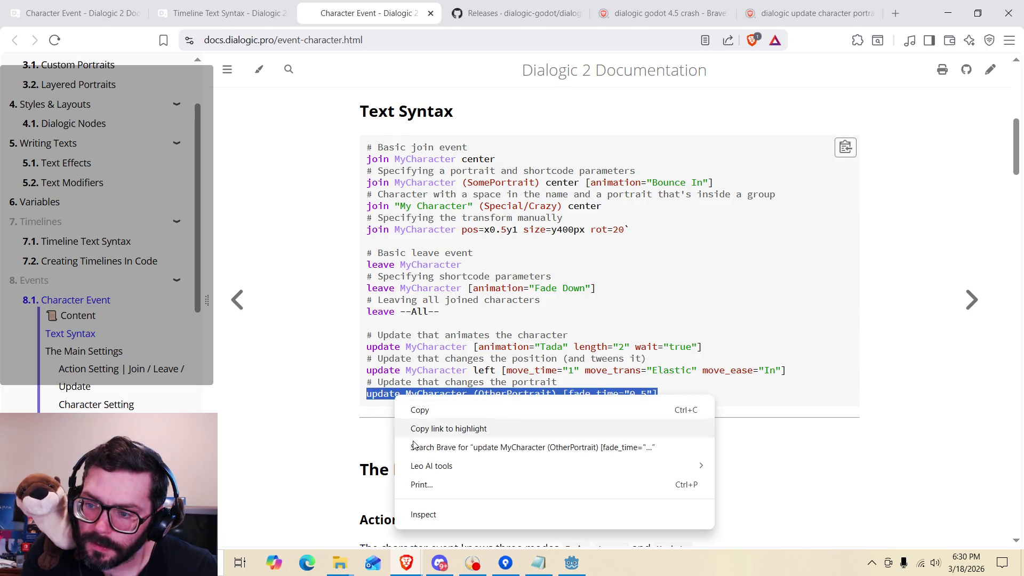
left_click(419, 412)
left_click(572, 562)
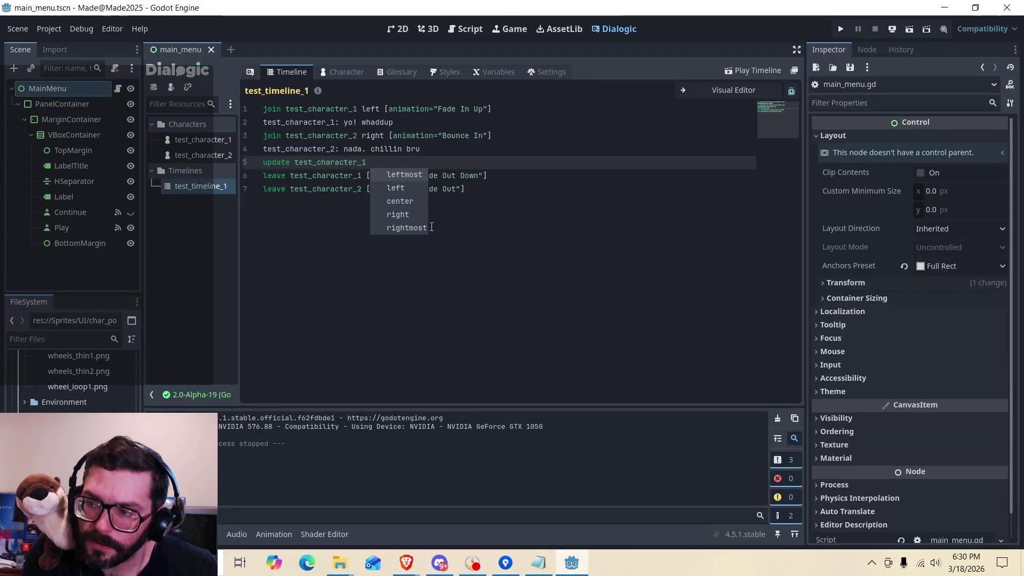
Make line 5 read 'update test_character_1 (OtherPortrait) [fade_time="0.5"]' using the pasted example.
left_click(386, 163)
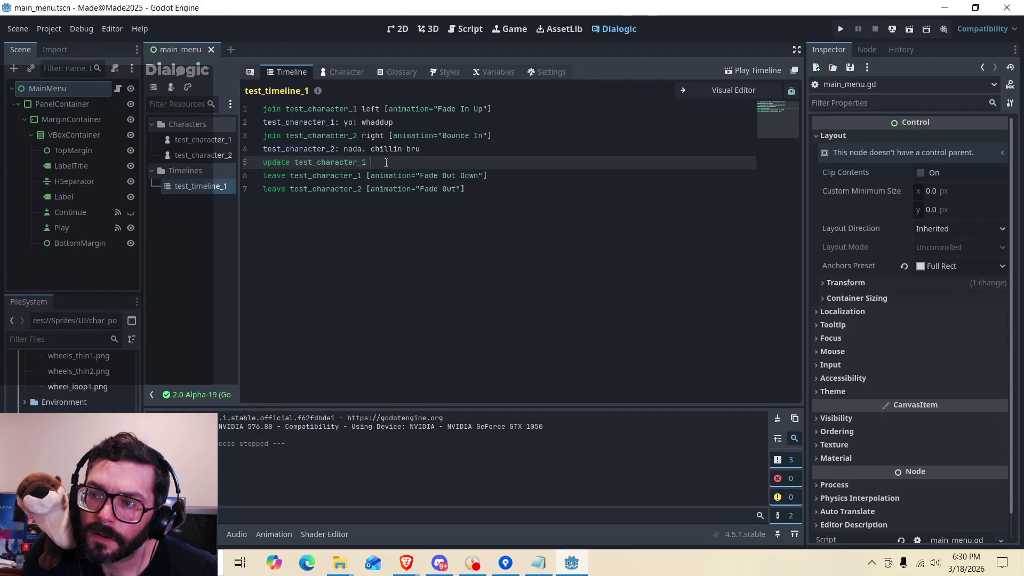
key("ctrl+v")
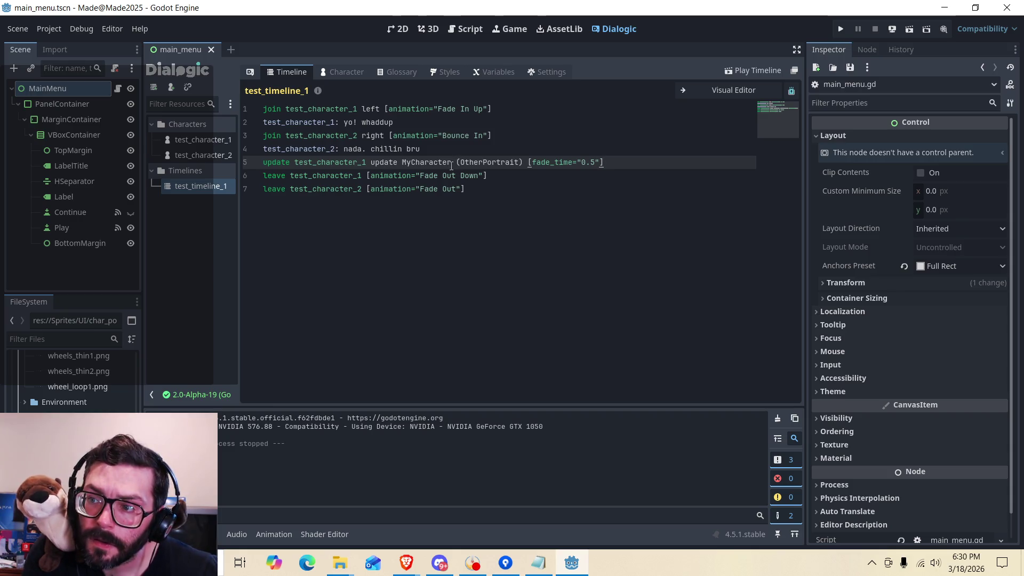
mouse_move(452, 164)
left_mouse_down()
mouse_move(377, 174)
mouse_move(371, 162)
left_mouse_up()
key("BackSpace")
key("BackSpace")
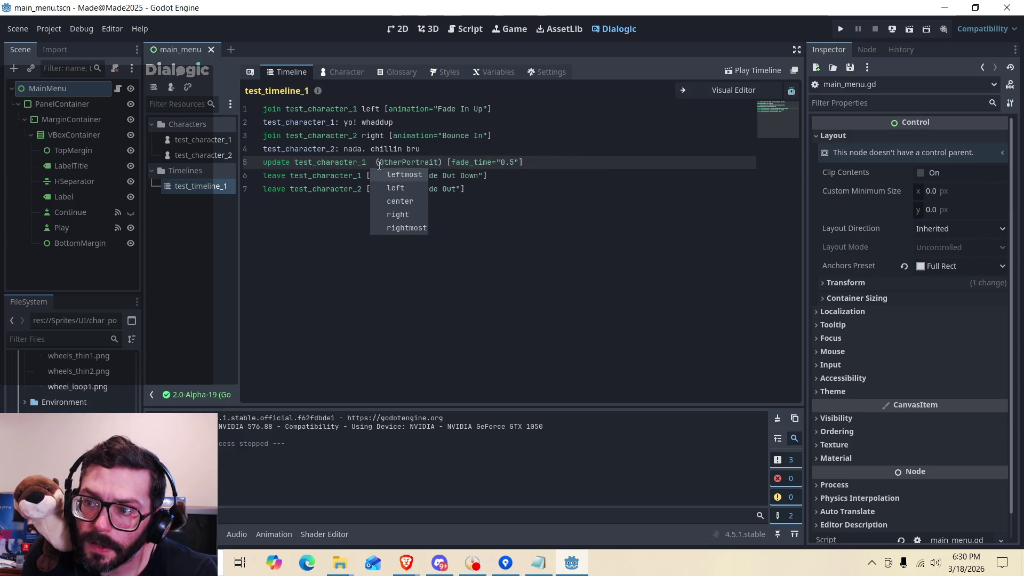
left_click(341, 72)
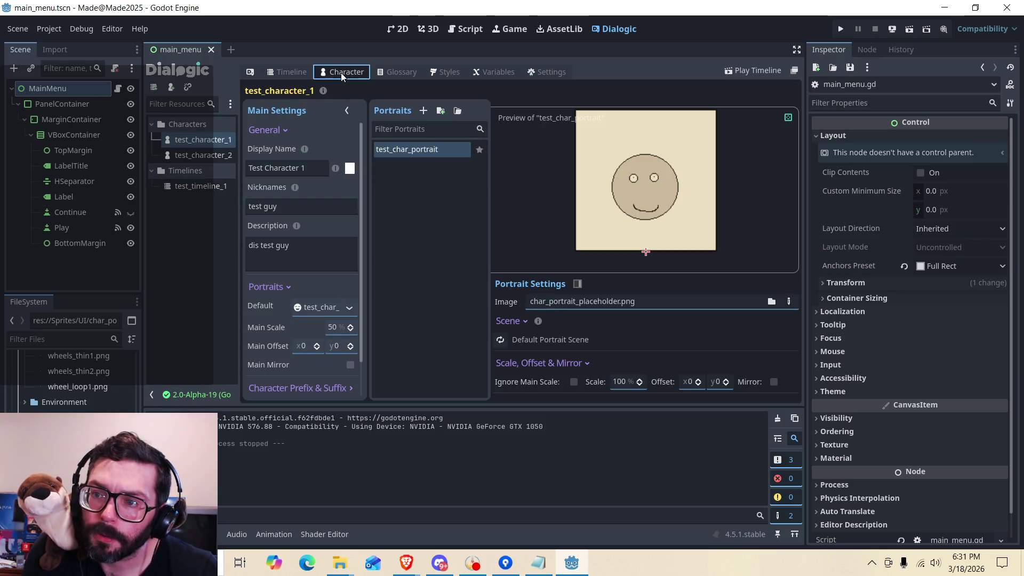
Add a new portrait named OtherPortrait to test_character_1.
left_click(424, 111)
type("OtherPortrait")
key("Return")
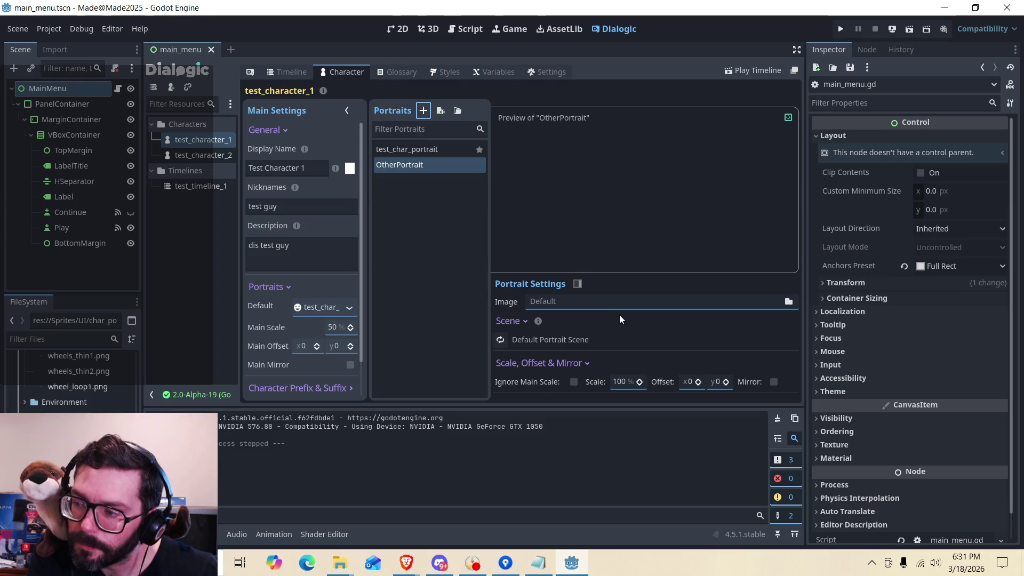
Set OtherPortrait's image to Sprites/UI/char_portrait_placeholder.png with a scale of 25.
left_click(794, 302)
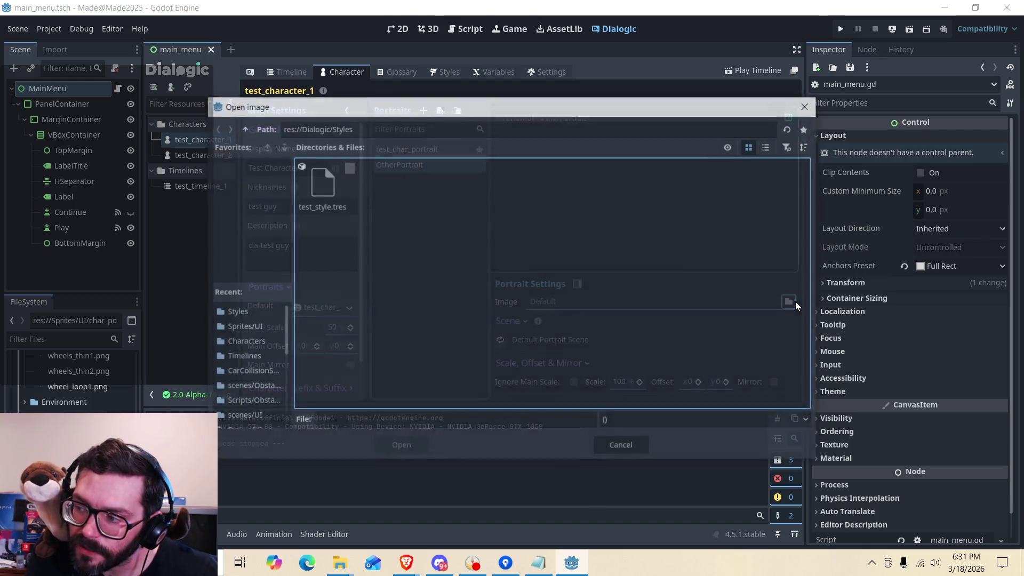
left_click(242, 129)
left_click(241, 129)
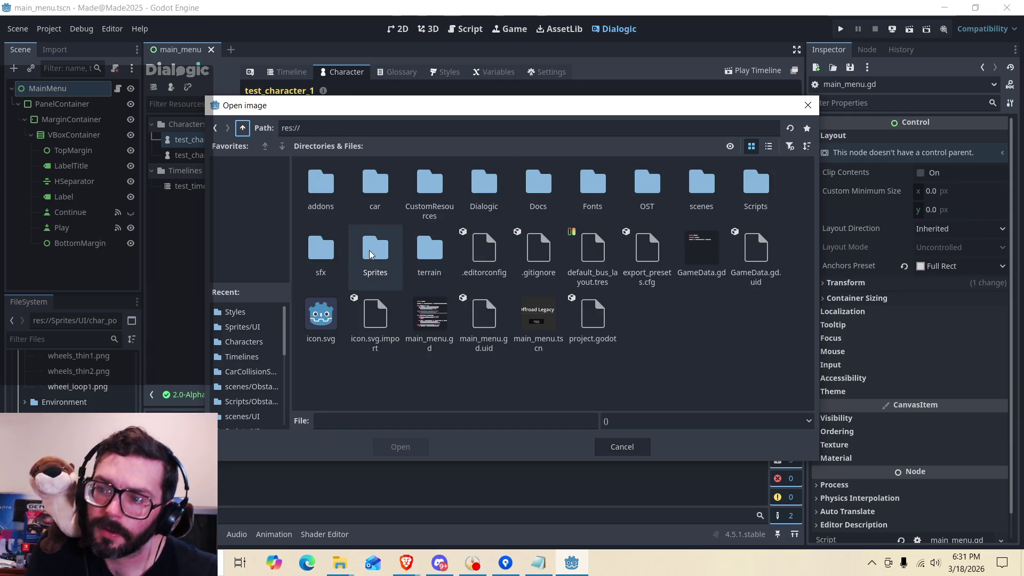
left_click(392, 252)
double_click(392, 253)
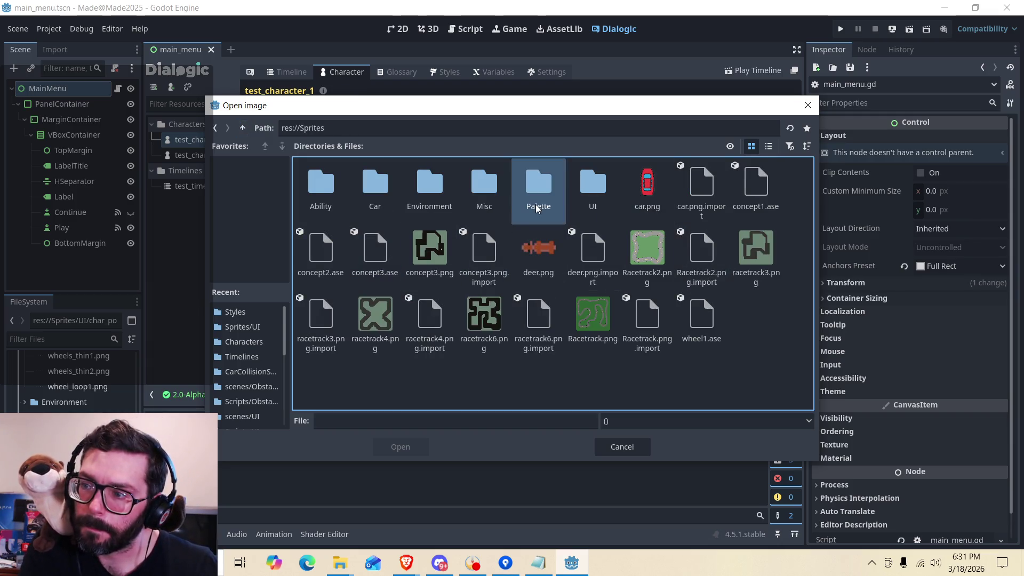
double_click(581, 201)
double_click(332, 200)
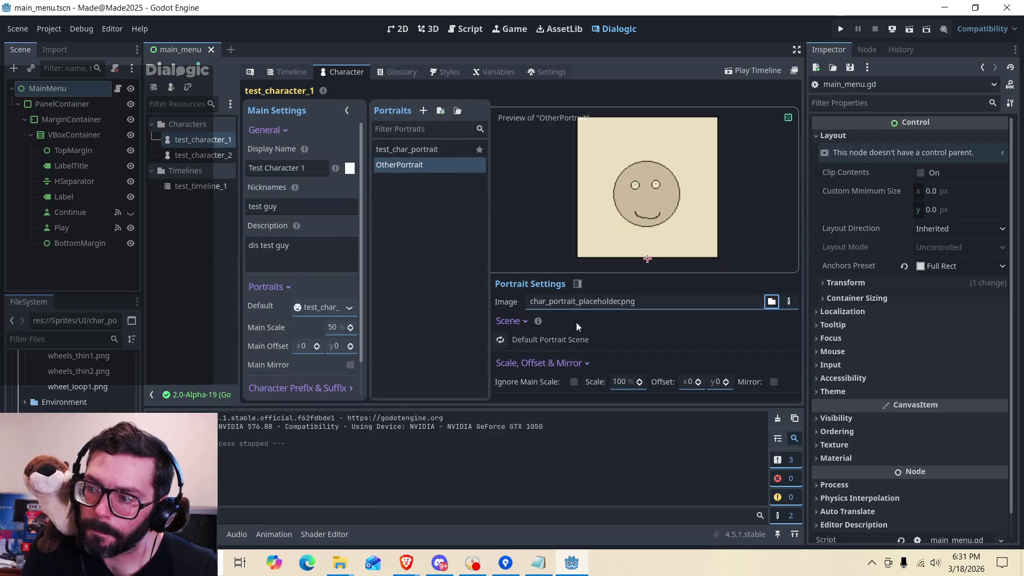
left_click_drag(630, 381, 614, 385)
type("25")
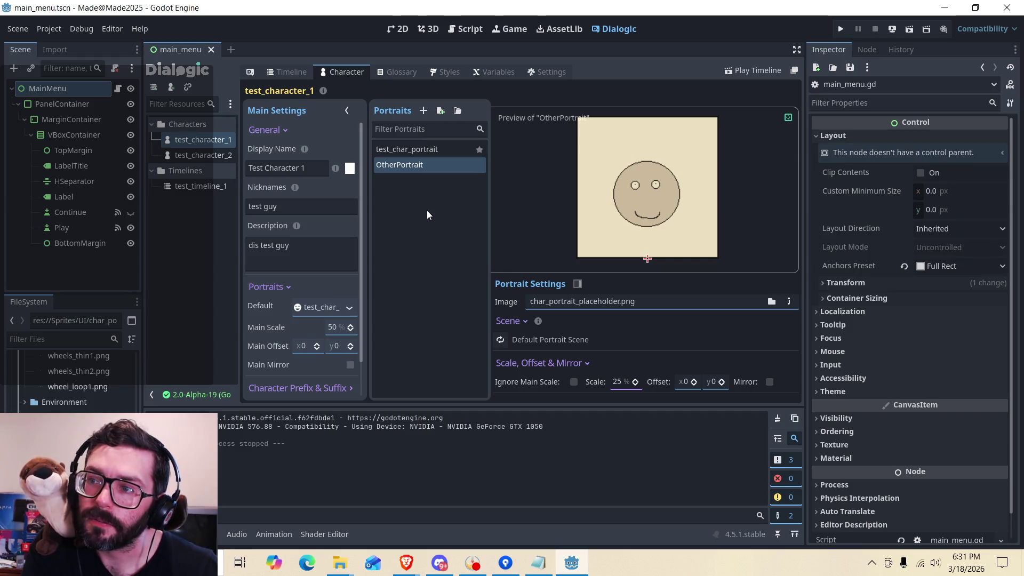
left_click(202, 186)
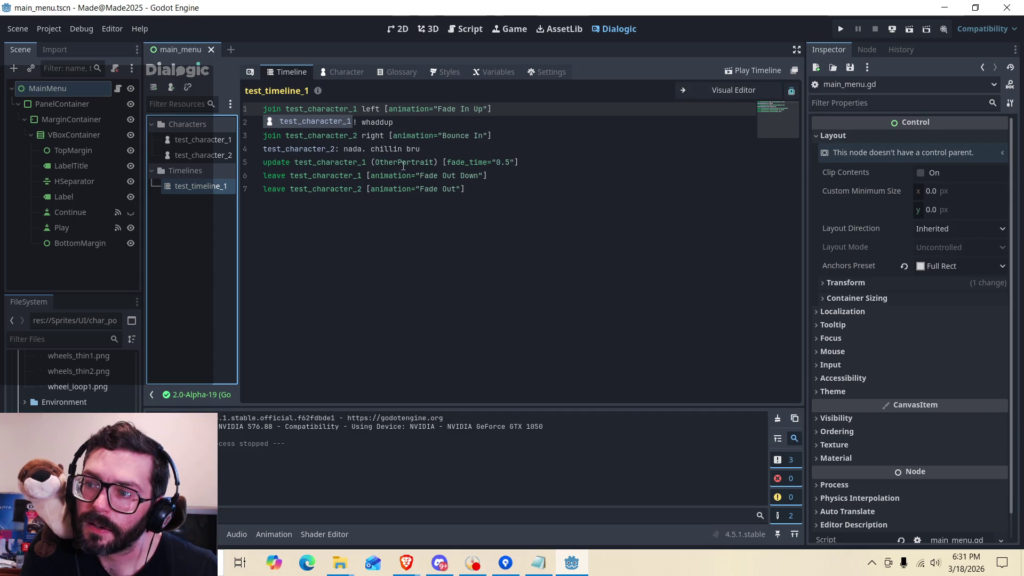
Check the OtherPortrait update on line 5, then switch test_timeline_1 to the visual editor and select the Update block.
left_click(417, 163)
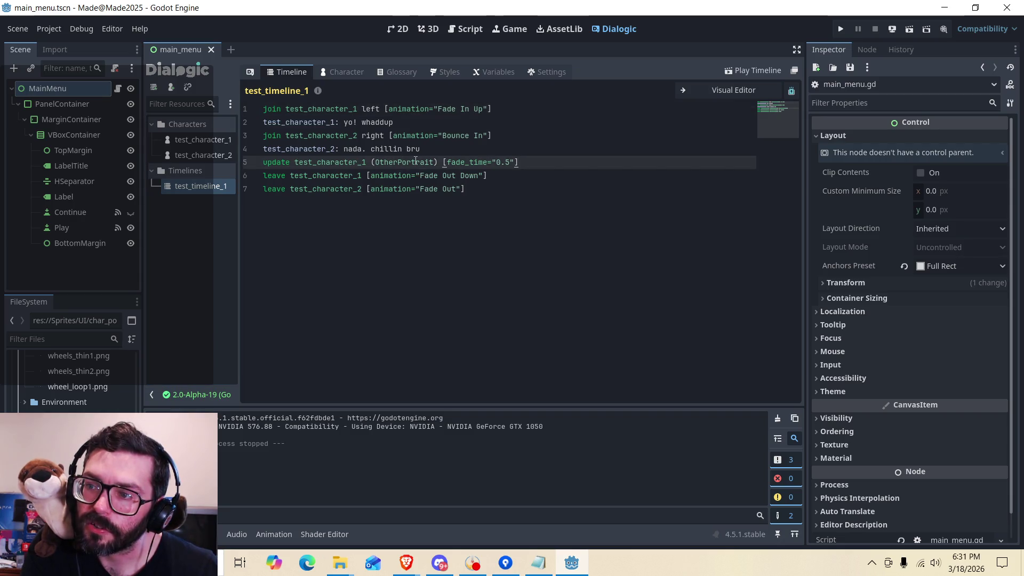
left_click(554, 164)
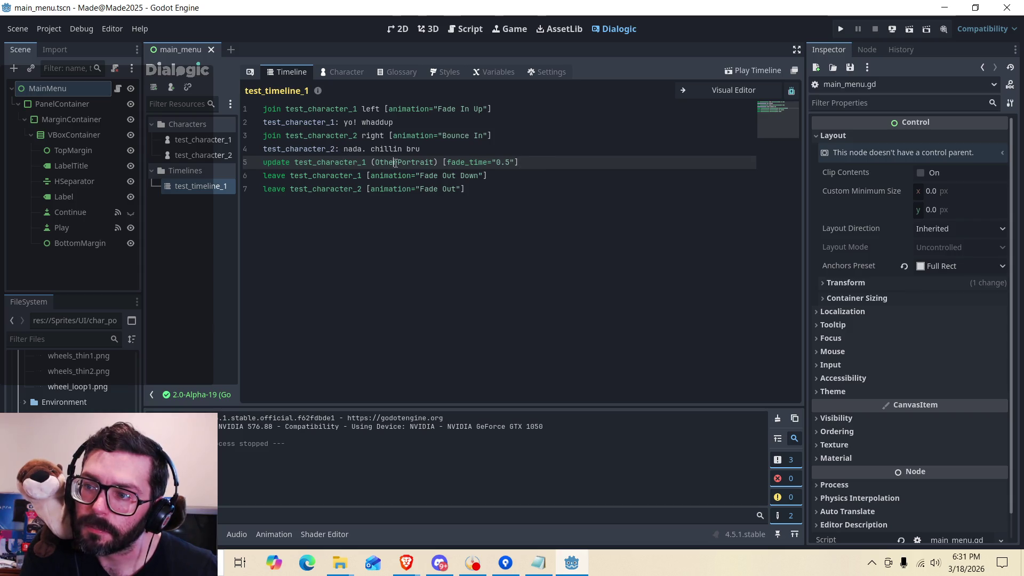
left_click(709, 88)
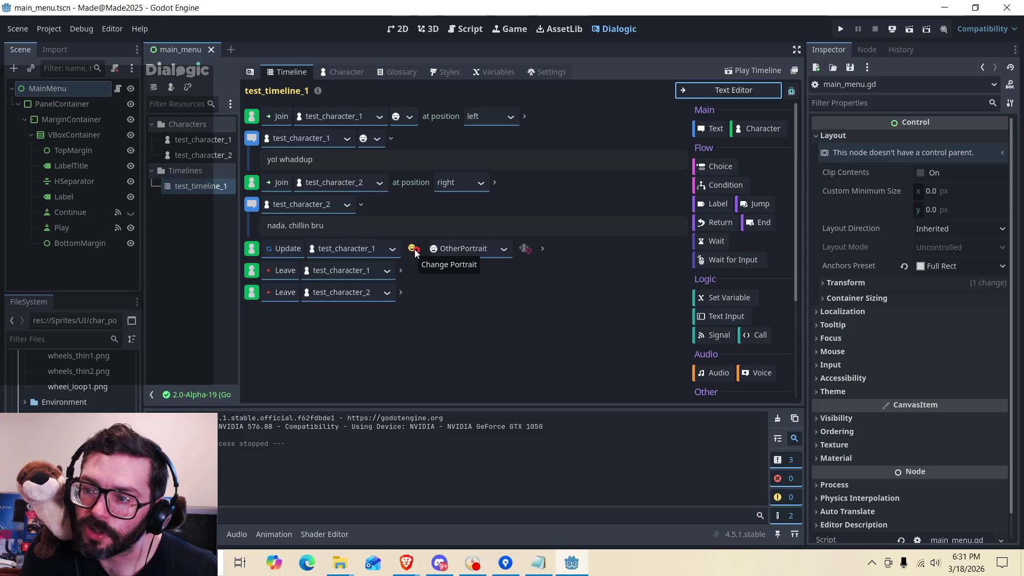
left_click(556, 250)
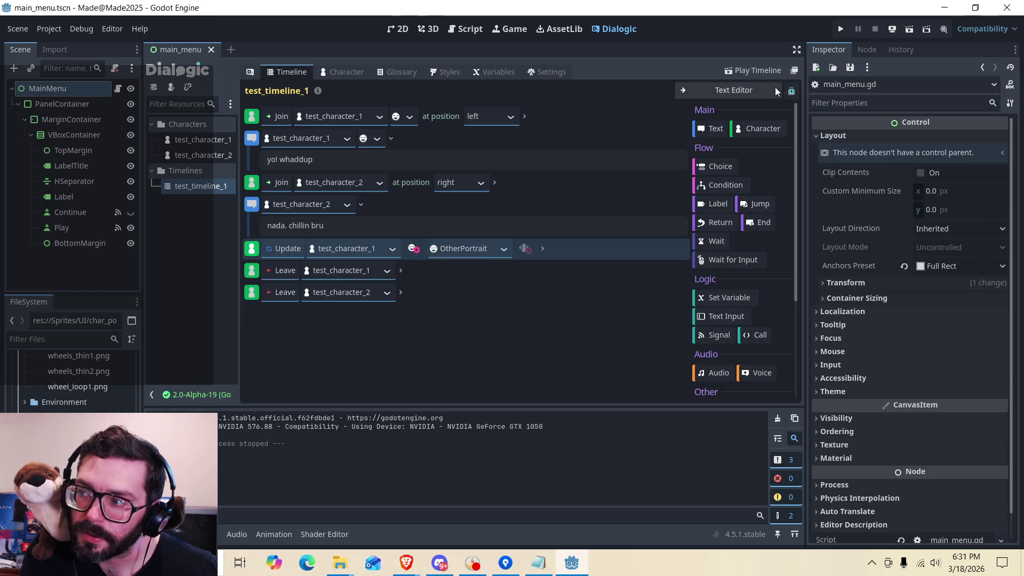
Add another character event below, make it an Update, and assign it to test_character_2.
left_click(751, 129)
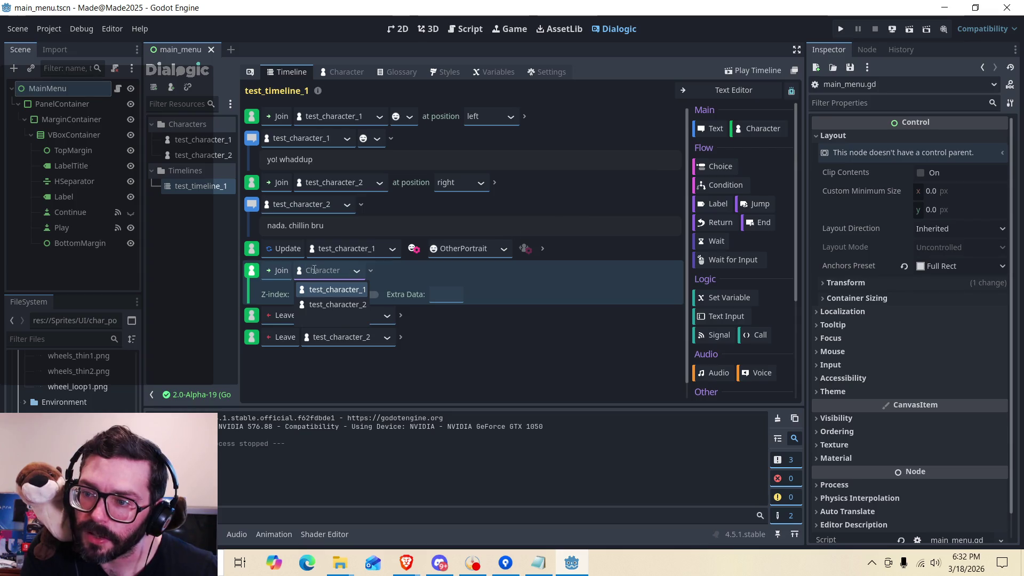
left_click(277, 272)
left_click(287, 319)
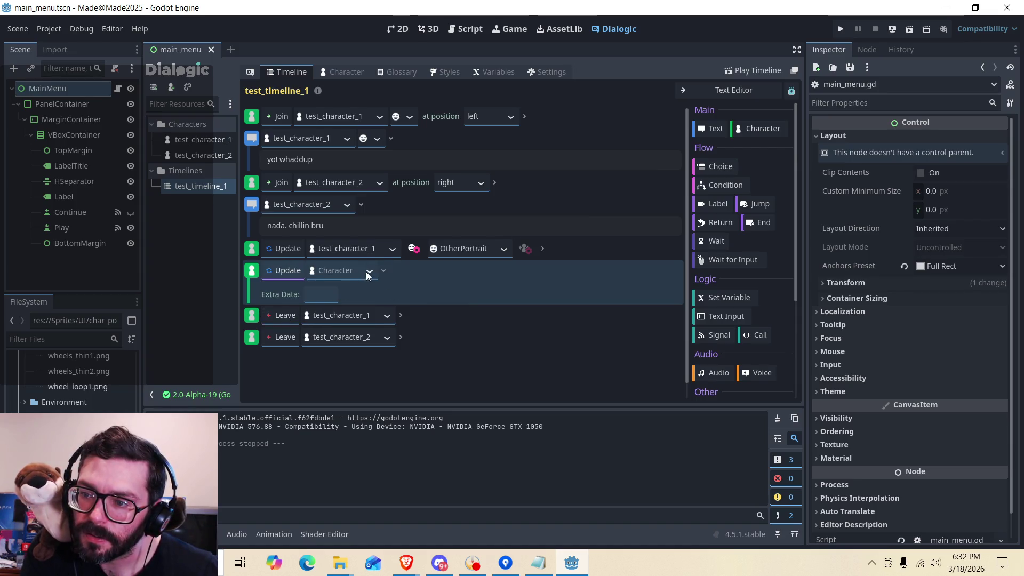
left_click(341, 271)
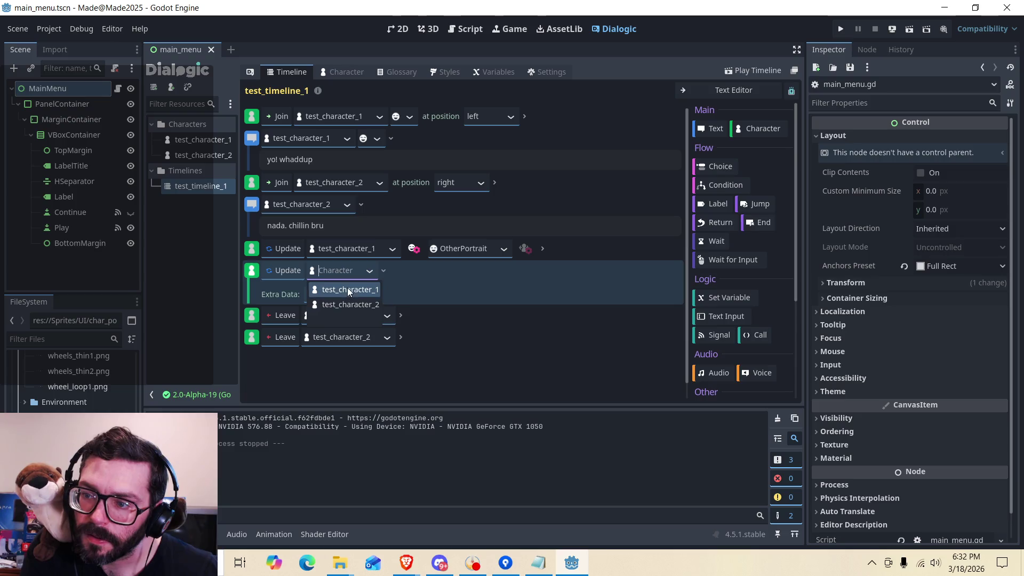
left_click(343, 308)
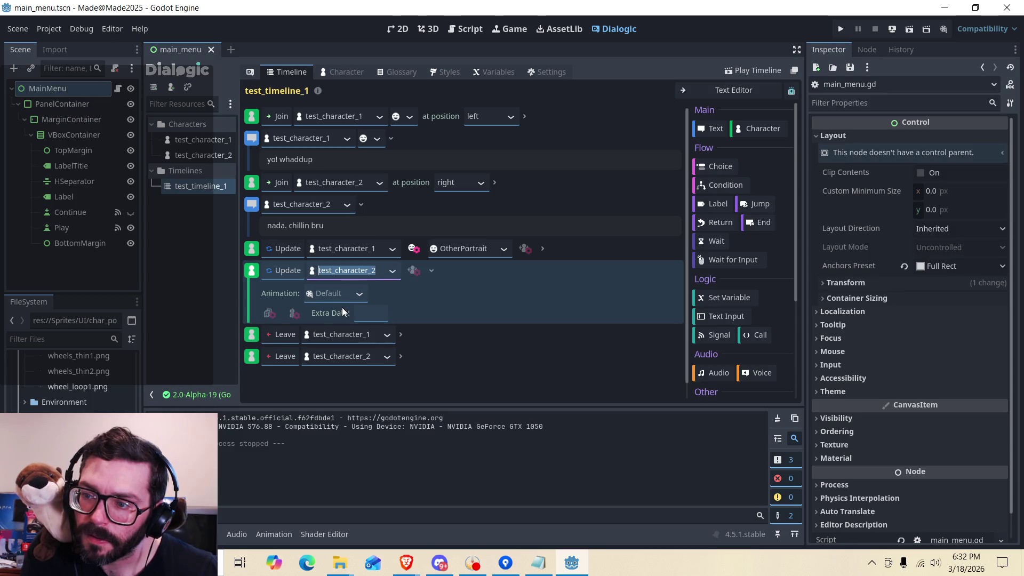
Toggle the new Update event's position change on and off repeatedly.
left_click(414, 271)
left_click(414, 272)
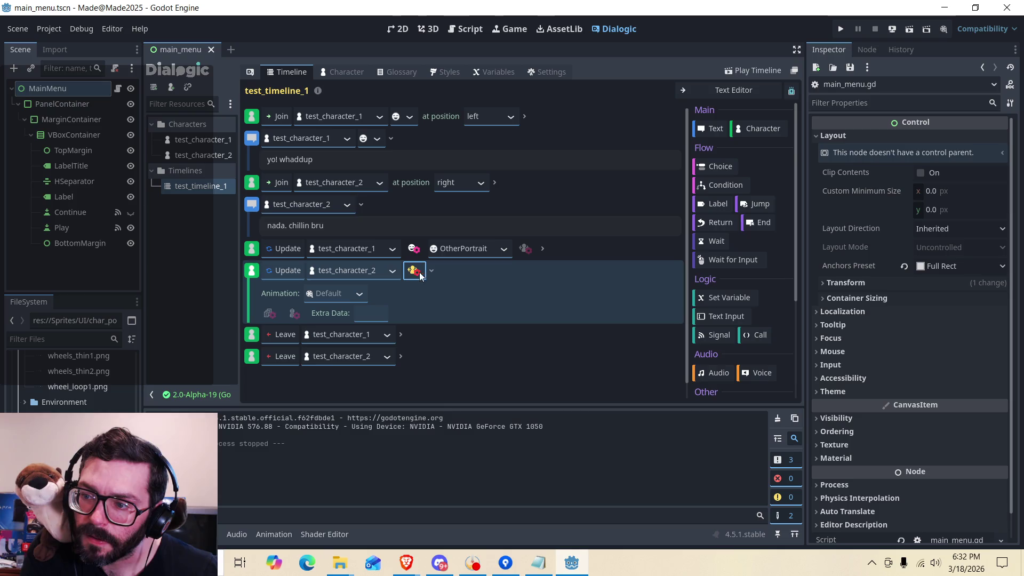
left_click(431, 271)
left_click(414, 271)
left_click(416, 272)
left_click(414, 272)
left_click(412, 274)
left_click(413, 272)
left_click(414, 272)
left_click(414, 272)
left_click(414, 272)
left_click(413, 272)
left_click(413, 272)
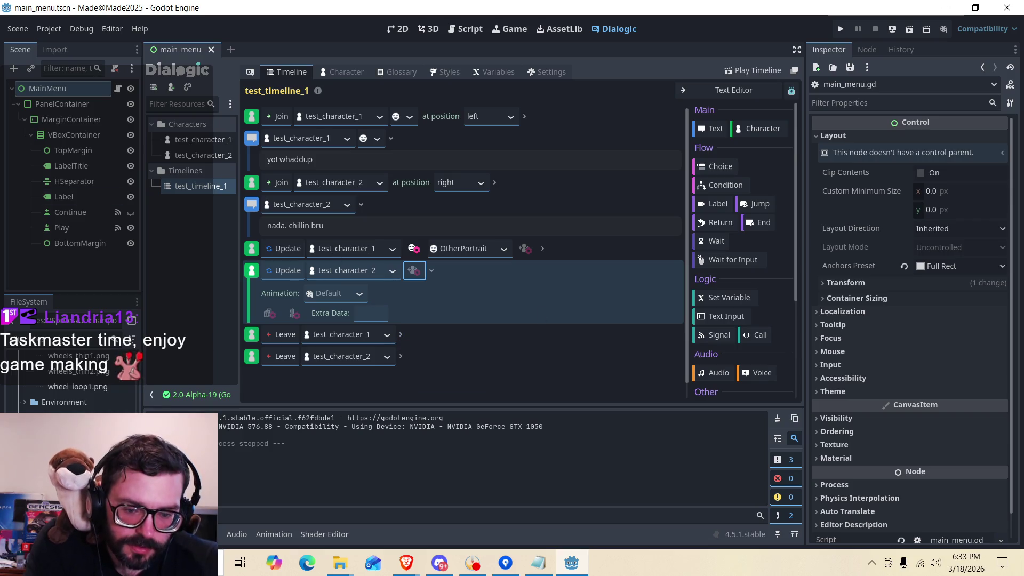
key("alt+Tab")
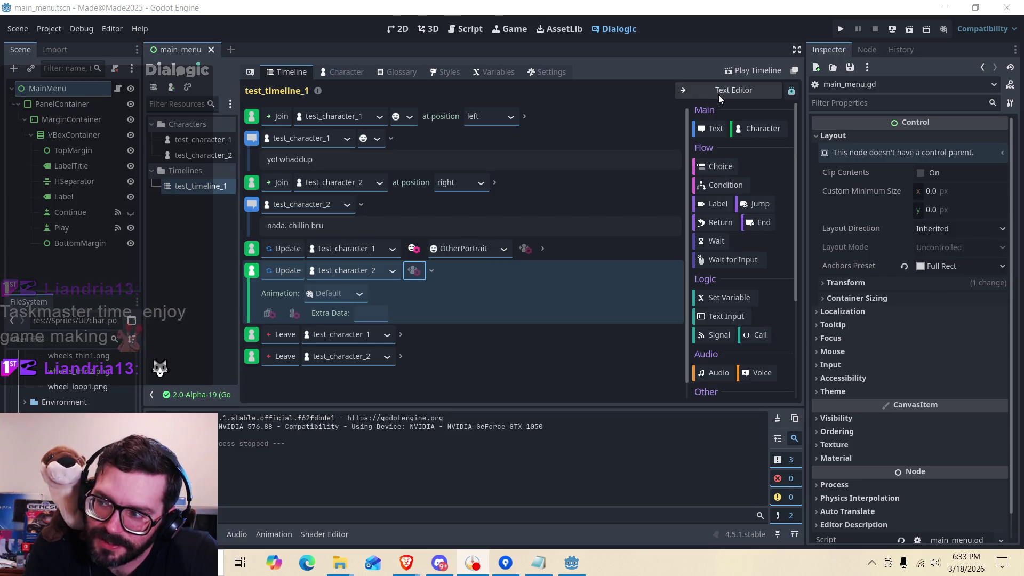
Delete the test_character_2 Update event after glancing at the timeline's text view.
left_click(736, 90)
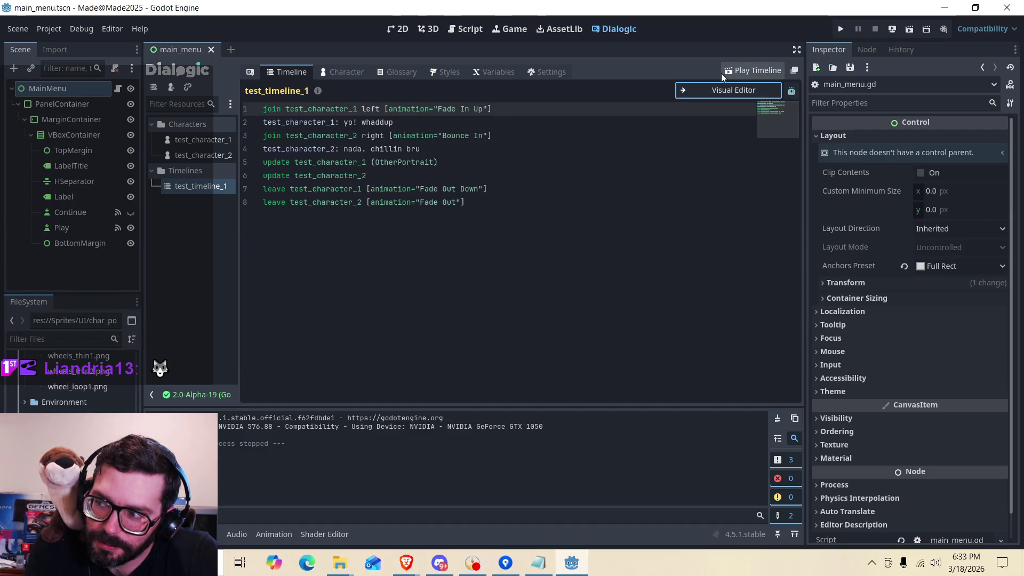
left_click(688, 90)
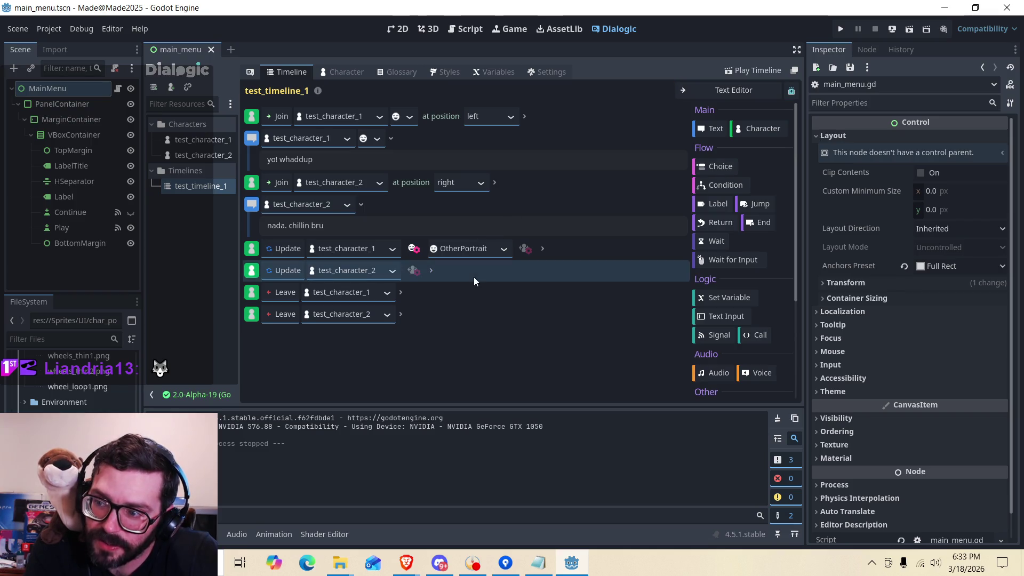
right_click(521, 270)
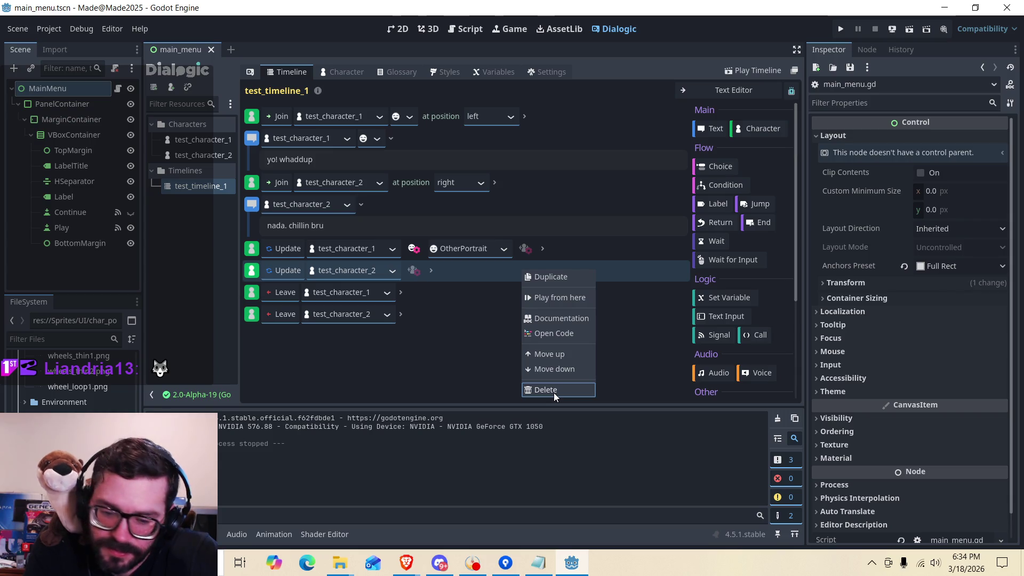
left_click(554, 392)
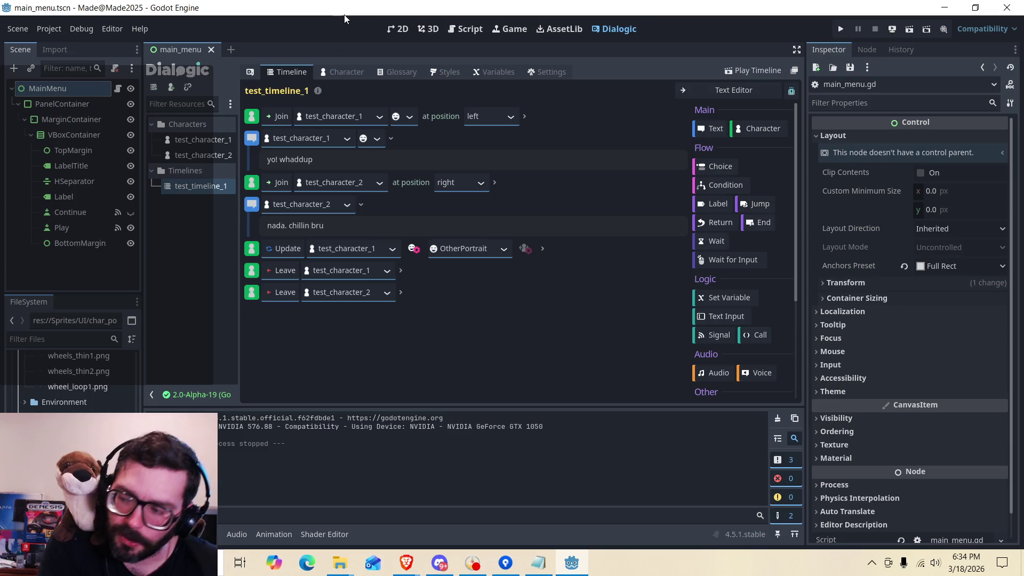
Test-run the project, stop it, and insert an empty Text event after the OtherPortrait update.
left_click(958, 565)
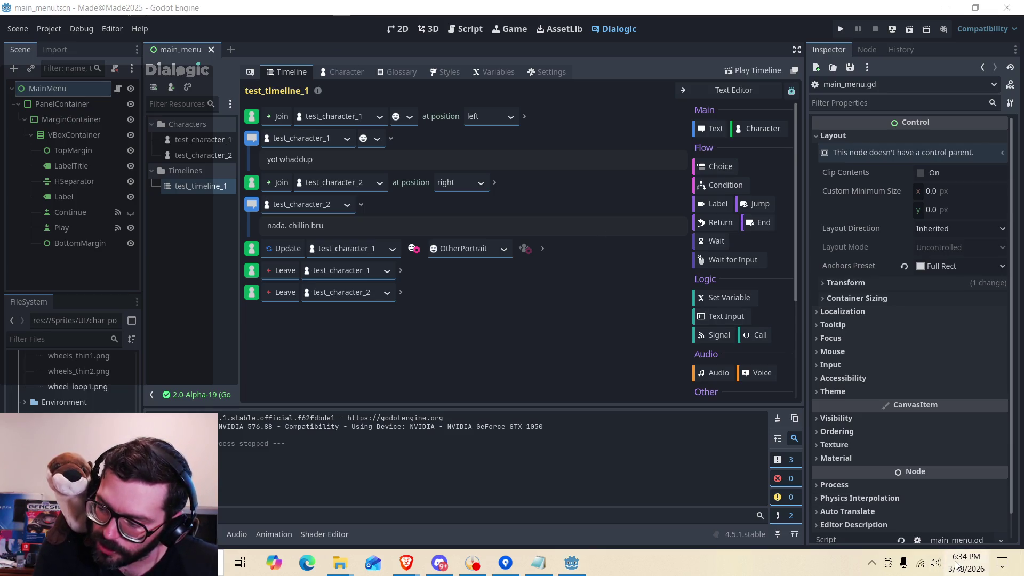
left_click(584, 469)
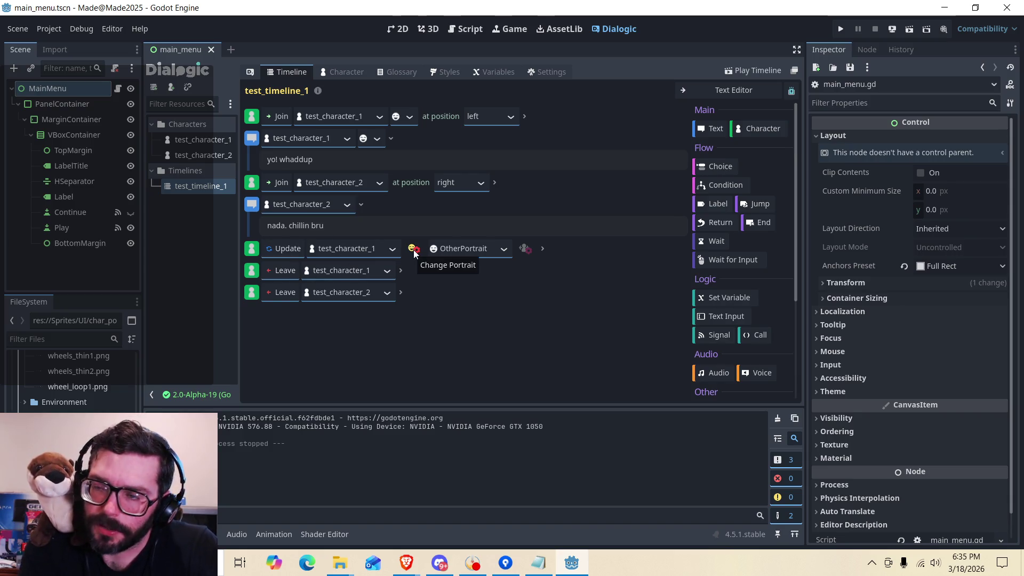
left_click(841, 29)
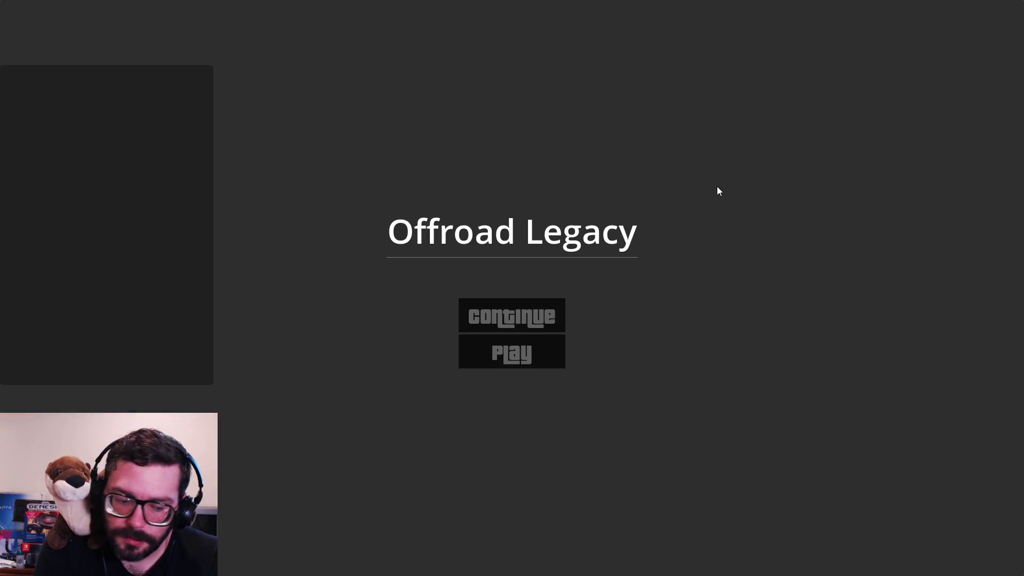
key("alt+Tab")
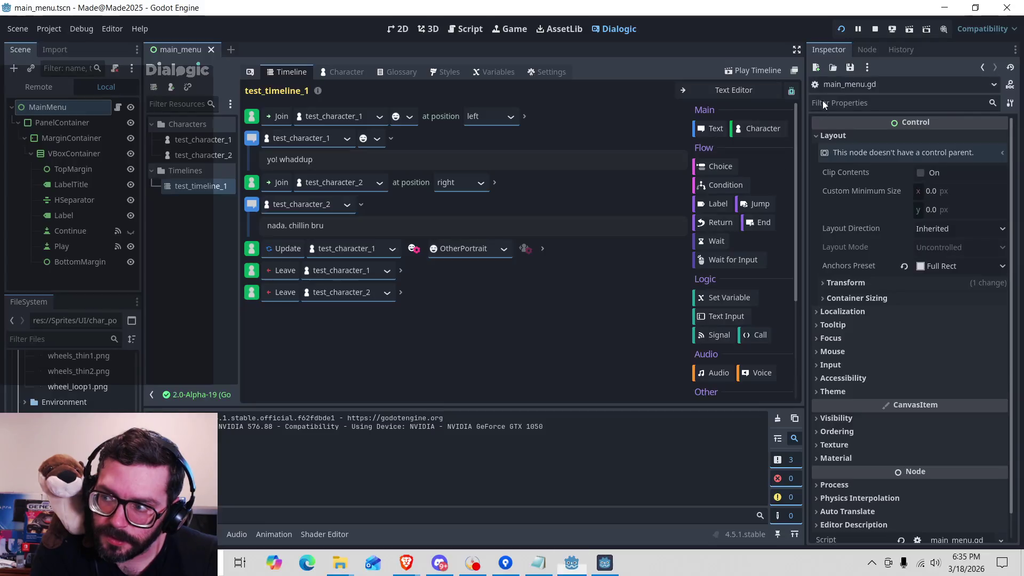
left_click(875, 29)
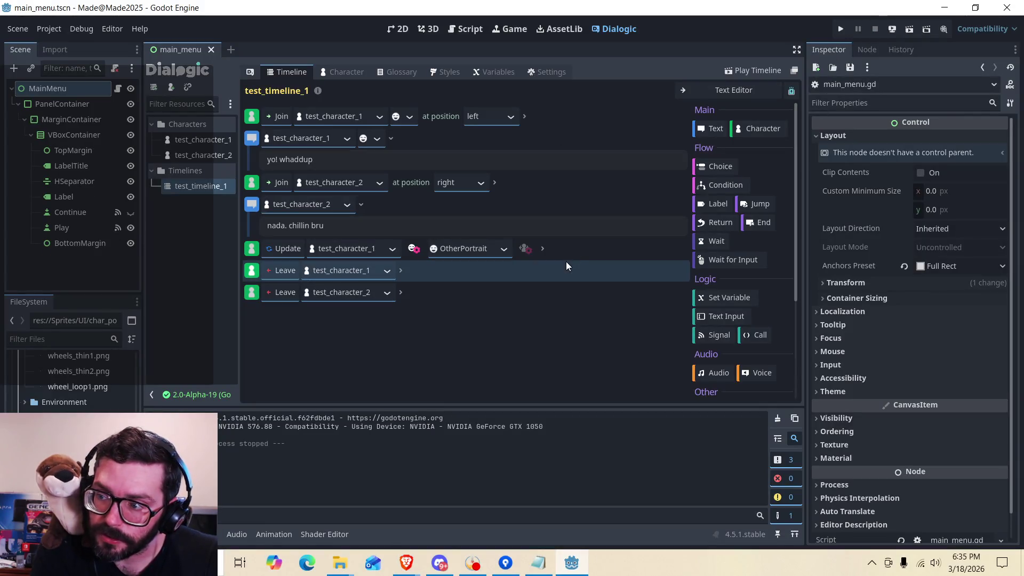
left_click(714, 129)
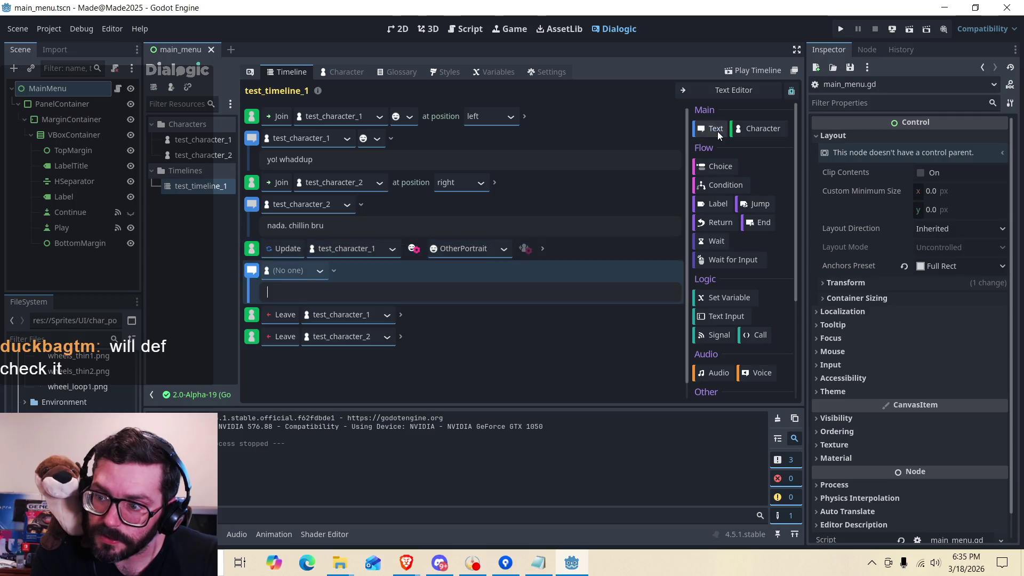
Make test_character_1 the speaker of the new text event and view its portrait options.
left_click(316, 276)
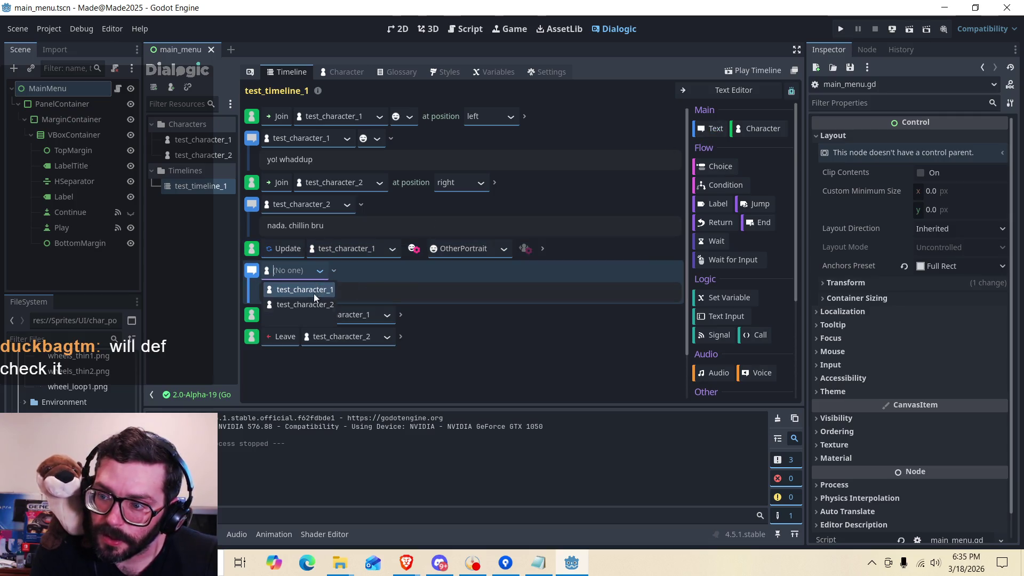
left_click(309, 288)
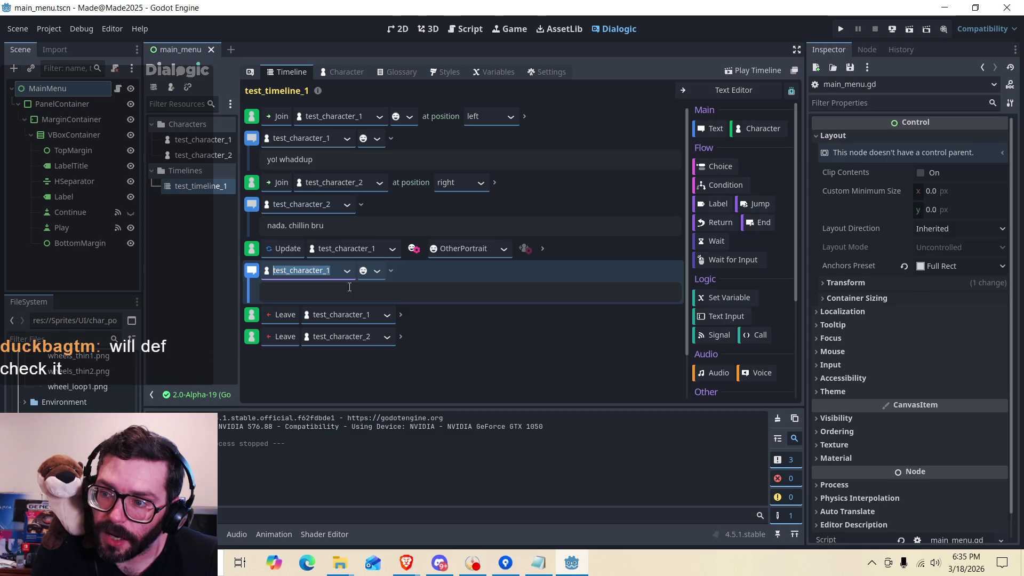
left_click(377, 272)
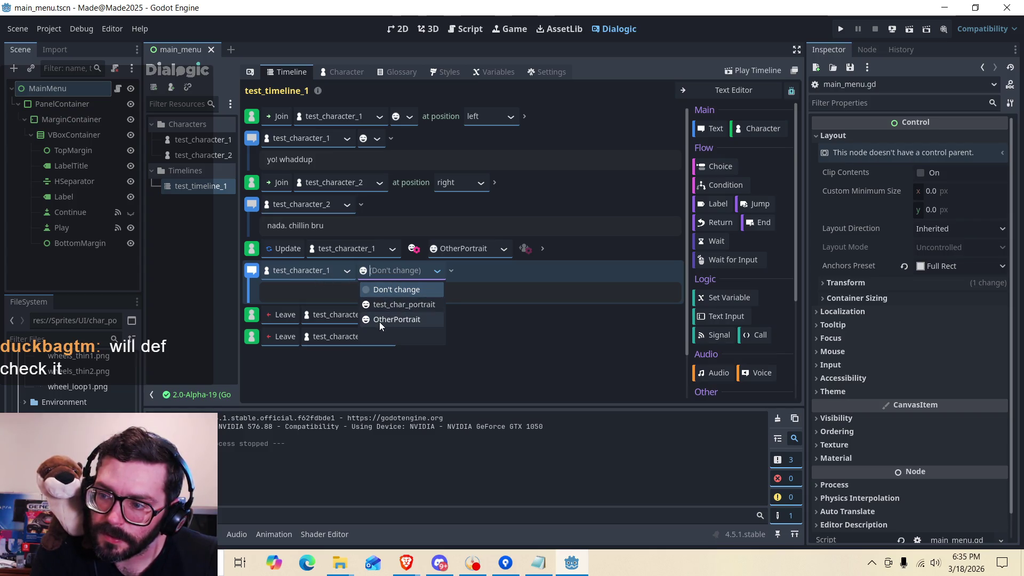
Enter 'i smol now' as the line's text and run the project to test it.
left_click(379, 289)
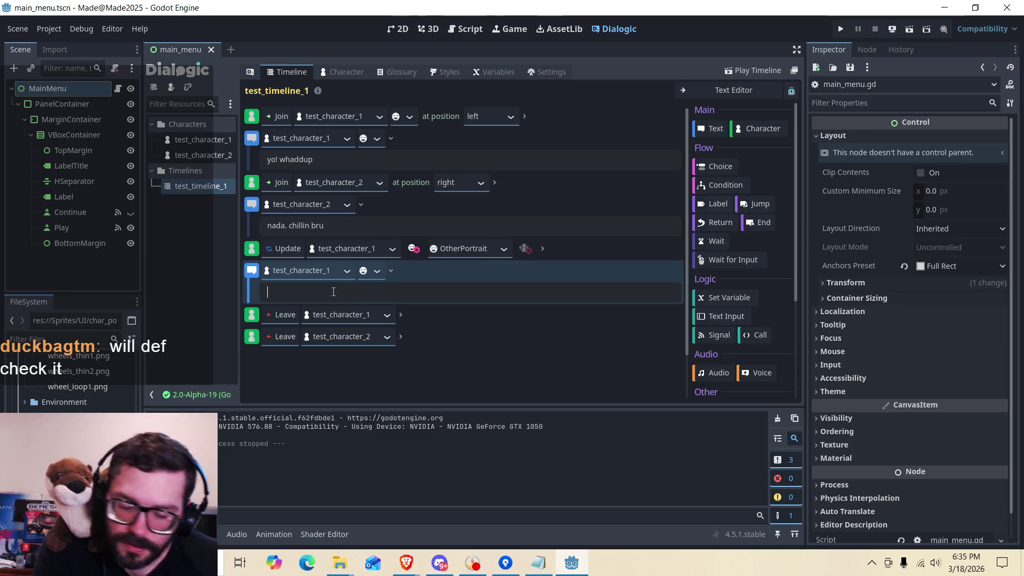
type("i smaol")
key("BackSpace")
key("BackSpace")
key("BackSpace")
type("ol now")
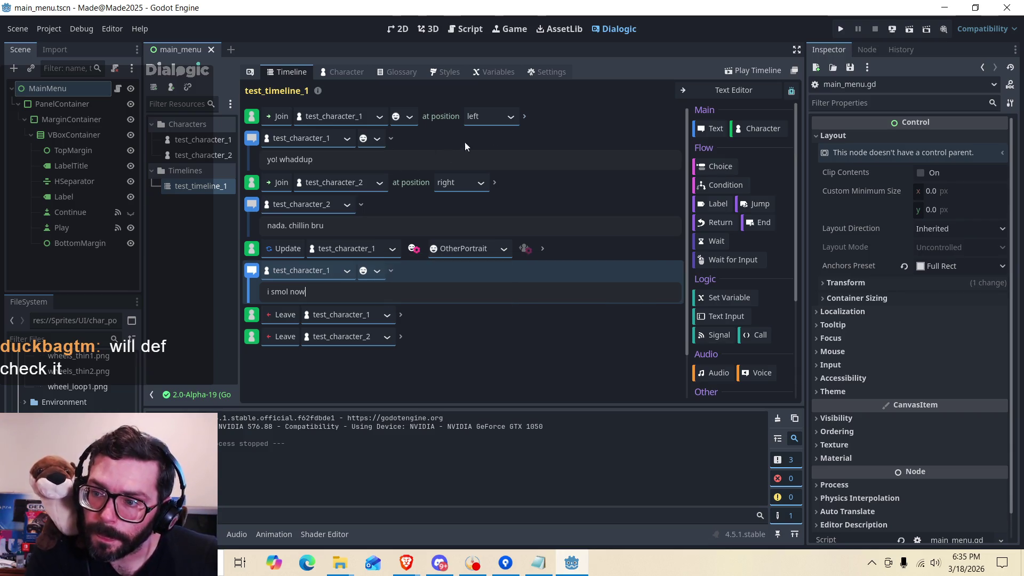
left_click(839, 29)
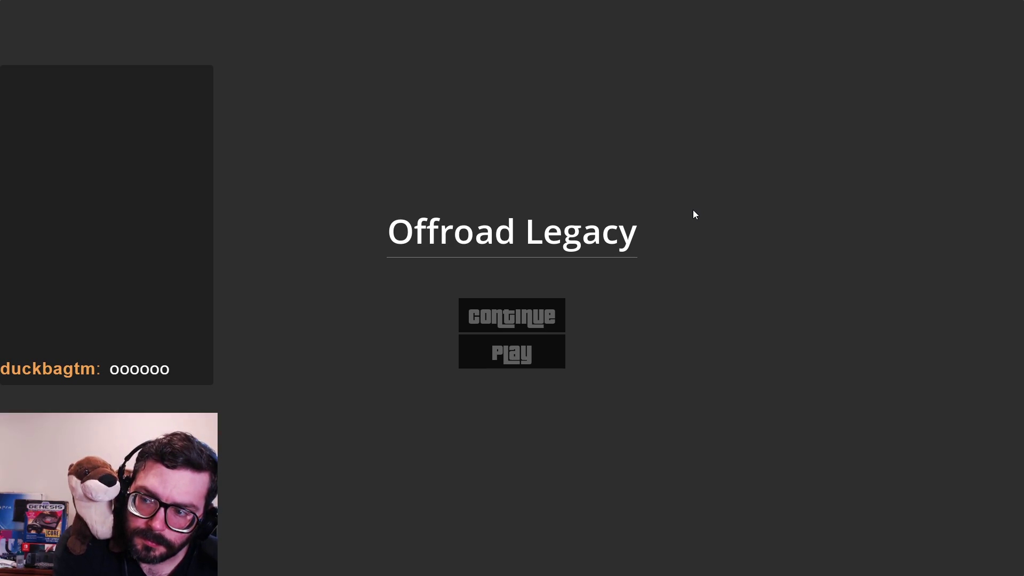
Advance through the dialogue past the 'i smol now' line, then stop the running game.
key("Return")
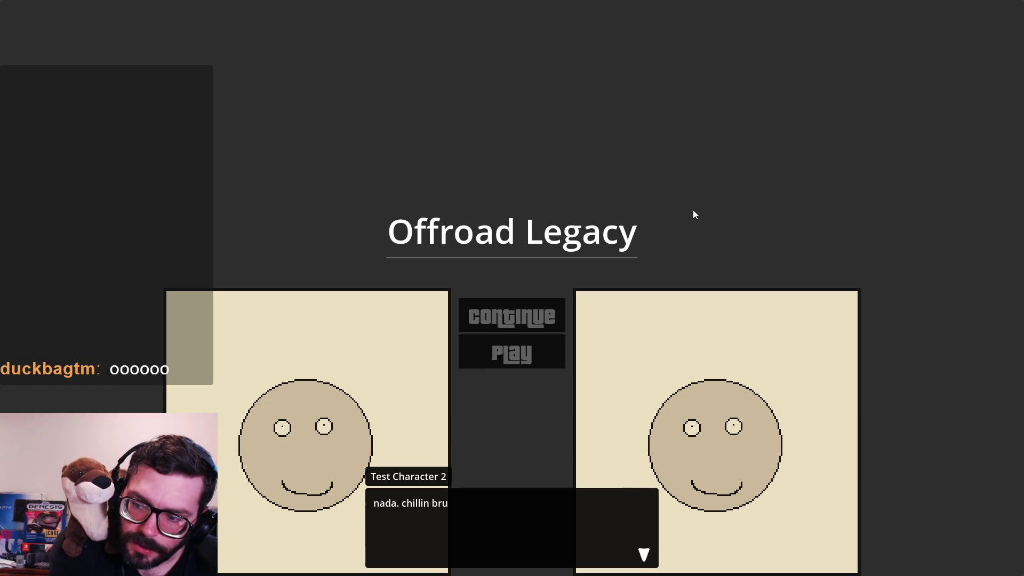
key("Return")
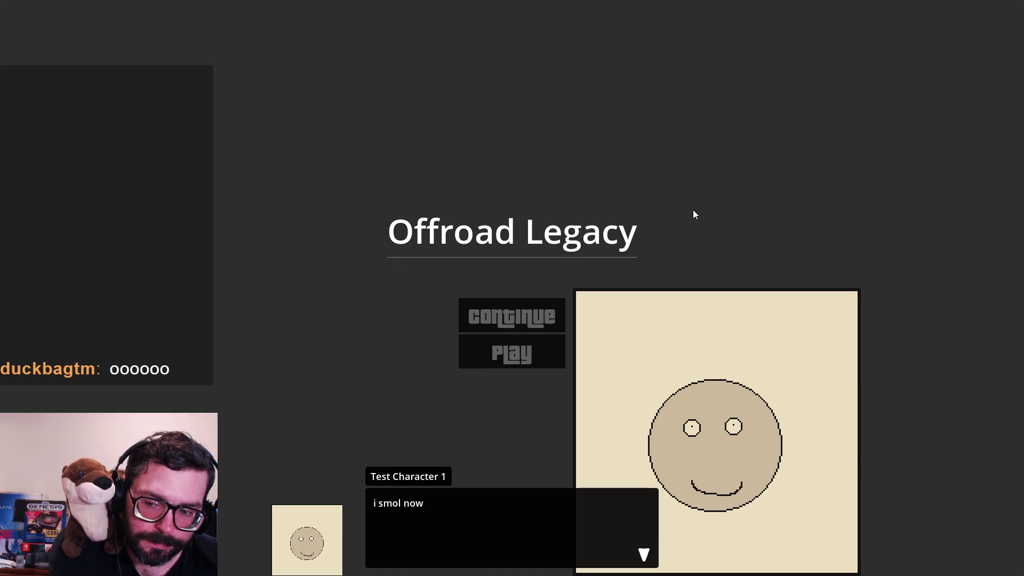
key("space")
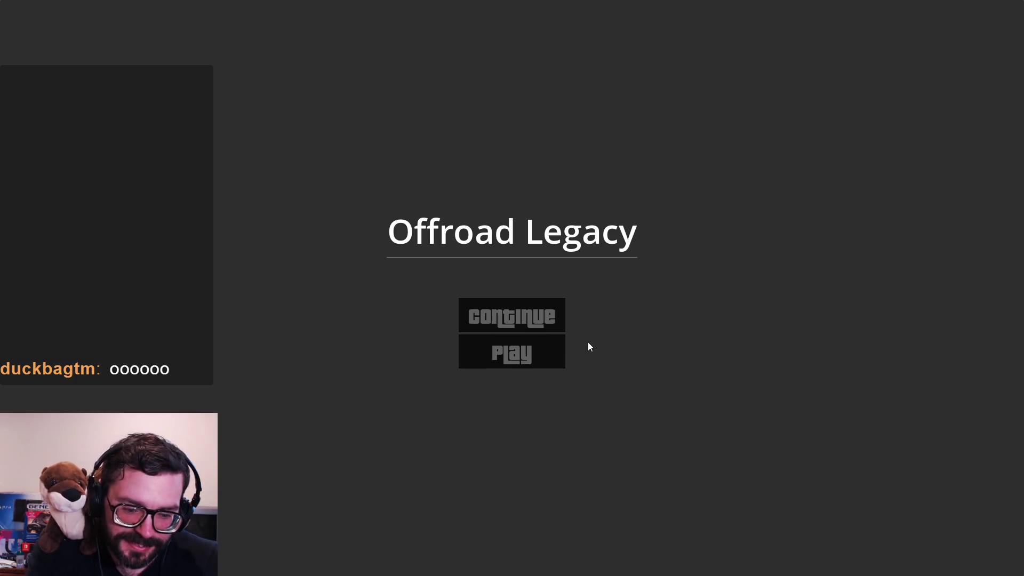
key("F8")
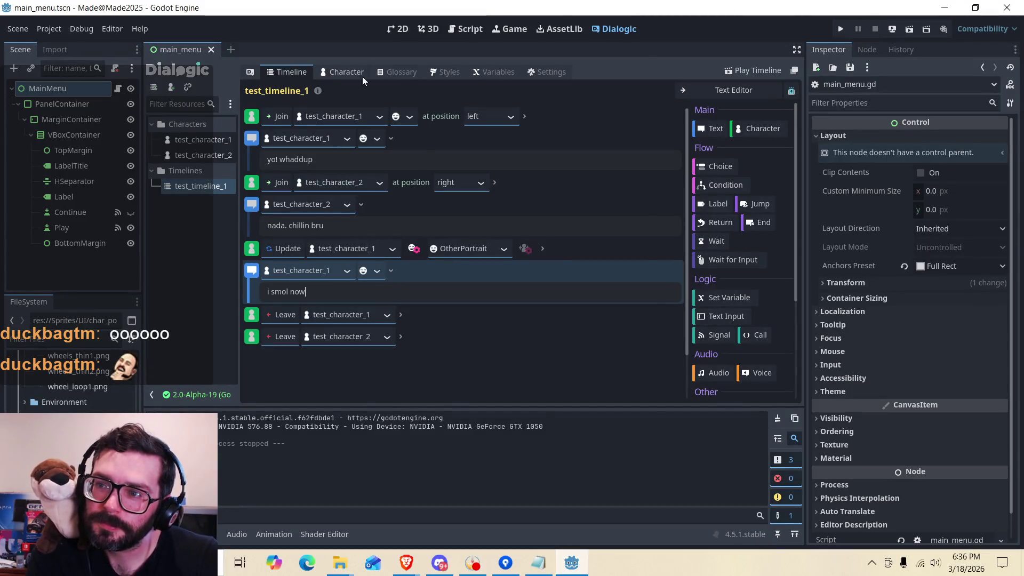
Set test_character_1's OtherPortrait scale to 50, then open test_timeline_1.
left_click(207, 156)
left_click(213, 139)
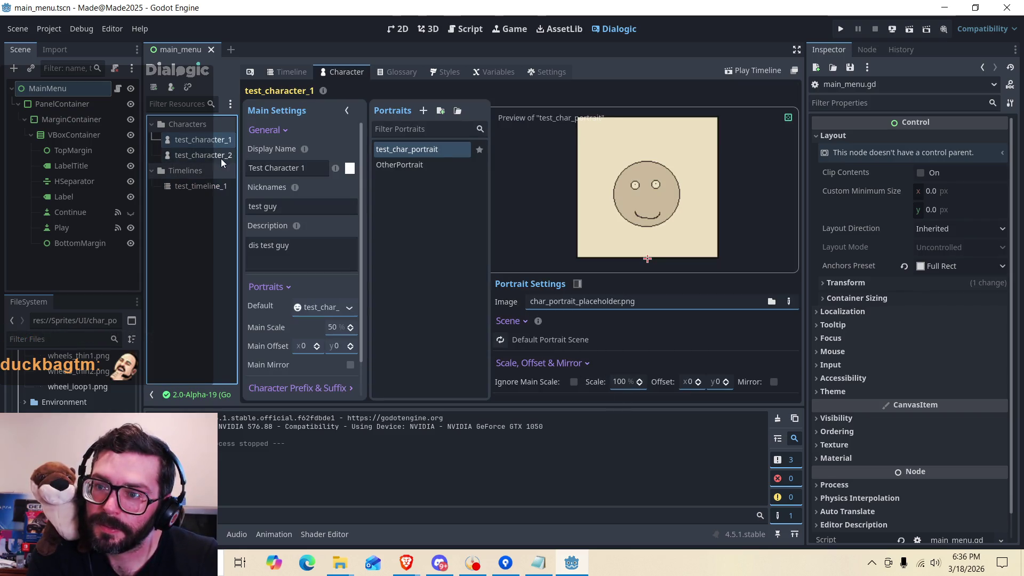
left_click(415, 165)
left_click(626, 383)
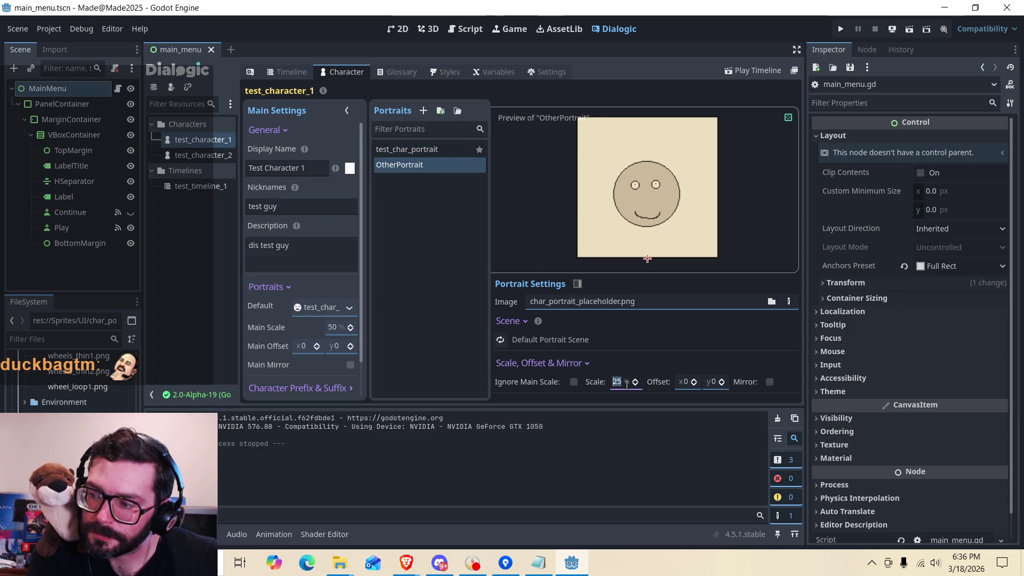
type("50")
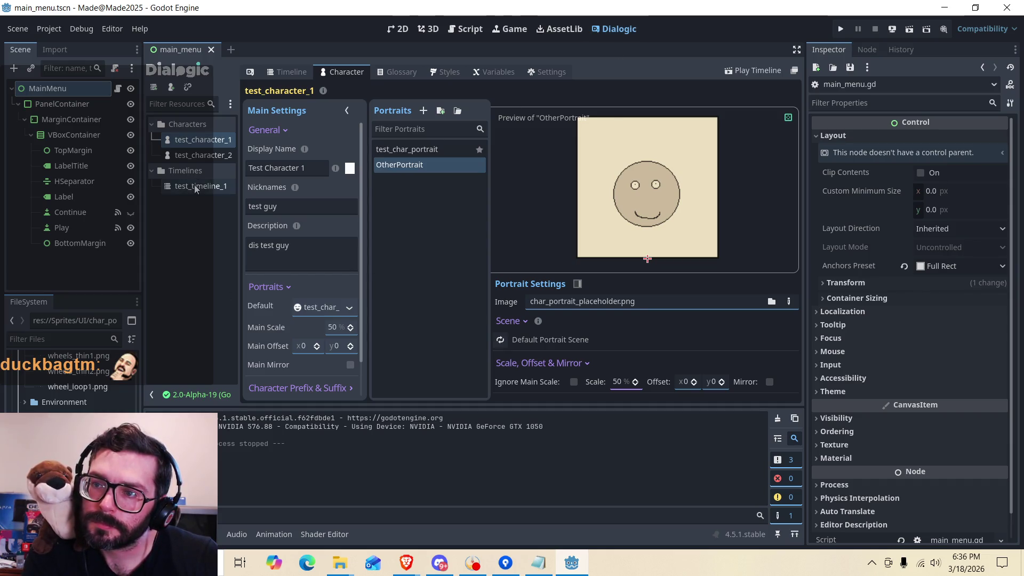
left_click(221, 191)
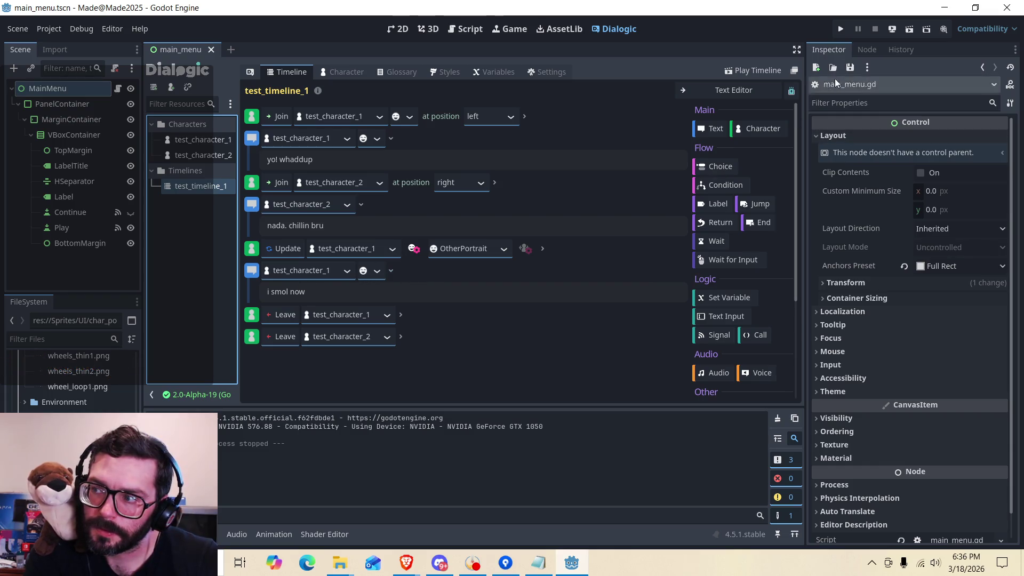
left_click(840, 30)
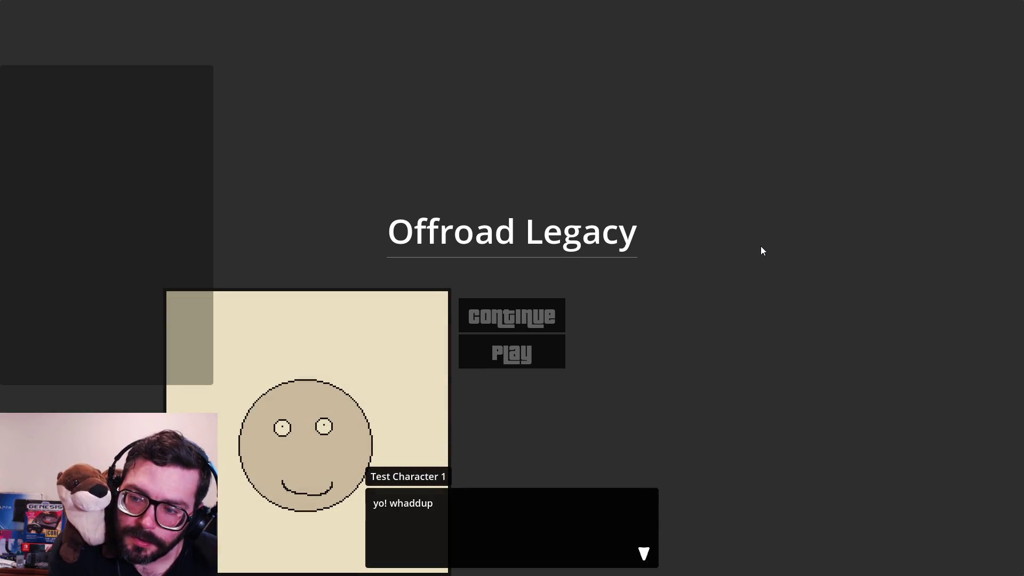
key("space")
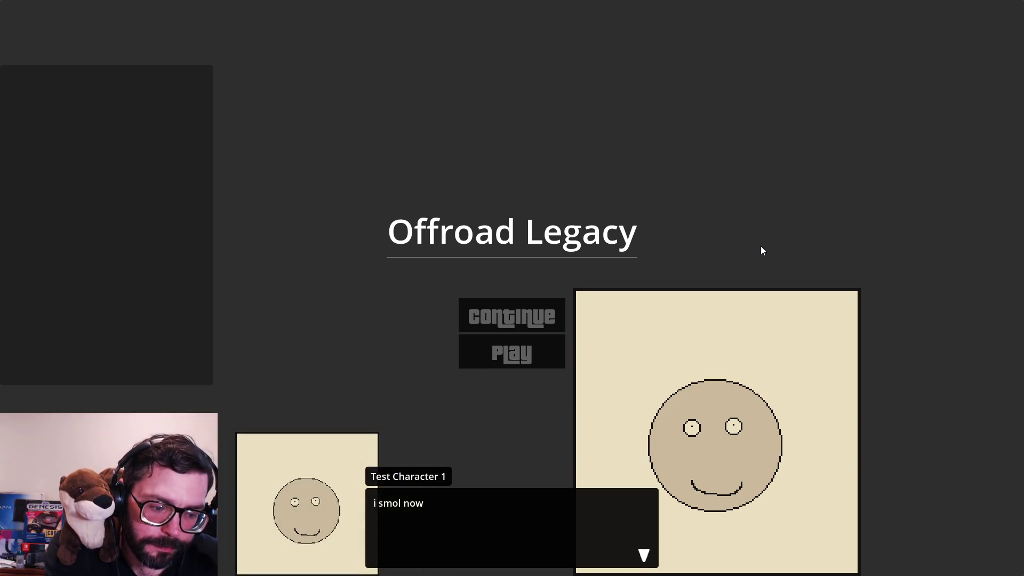
key("space")
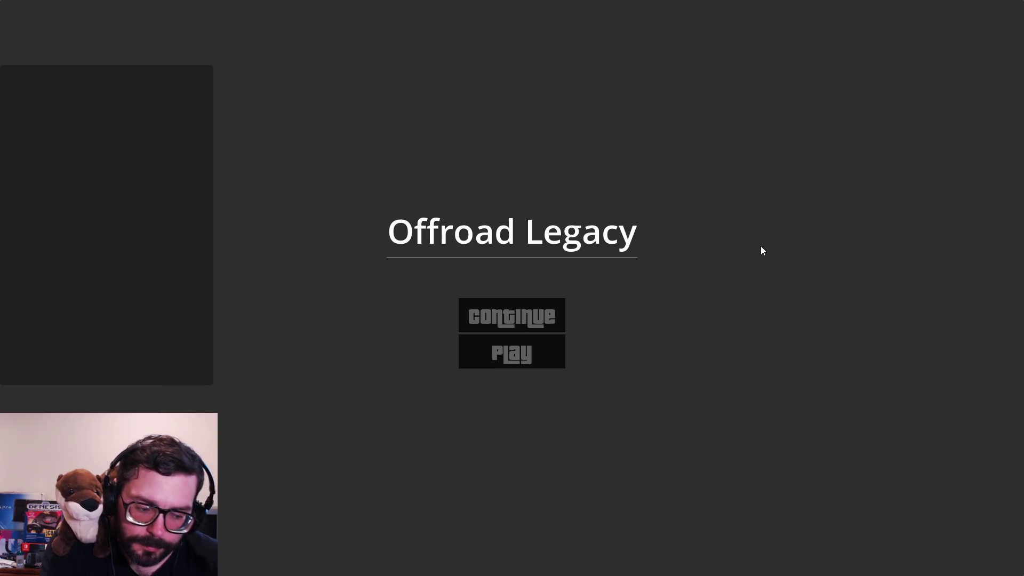
key("F8")
left_click(875, 31)
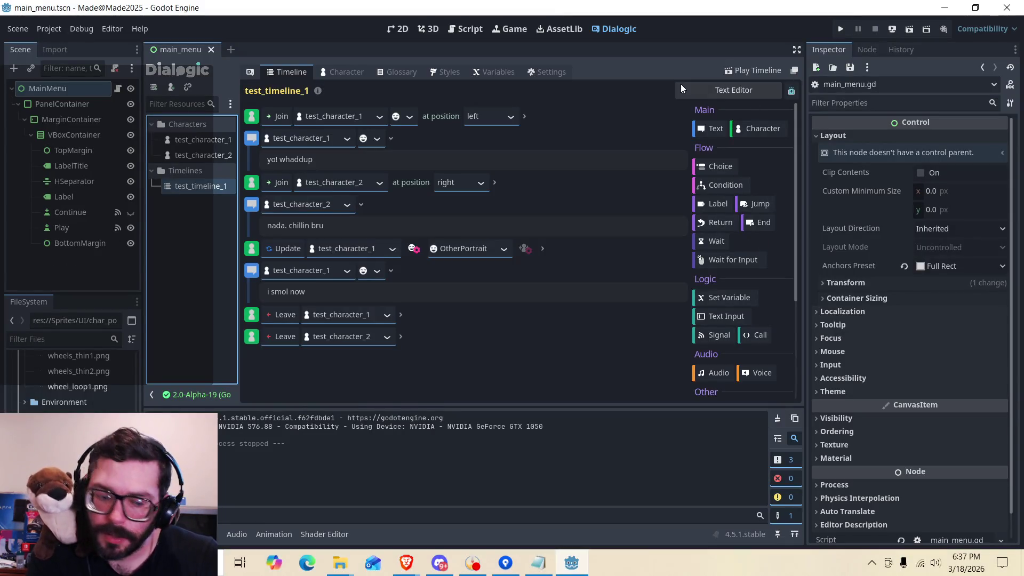
Delete the Update event and give the 'i smol now' line the OtherPortrait portrait.
left_click(564, 247)
right_click(629, 253)
left_click(649, 378)
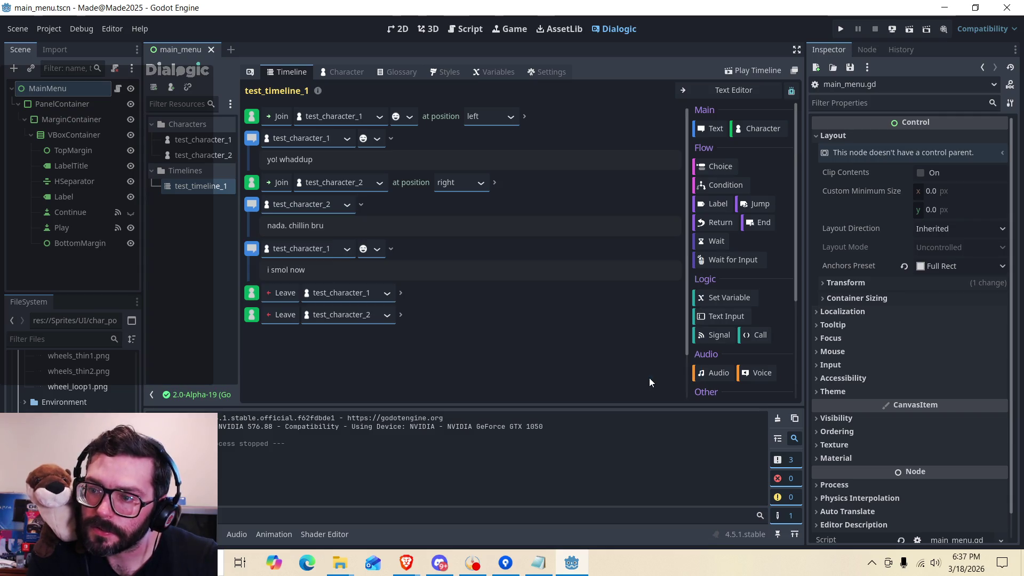
left_click(375, 248)
left_click(397, 299)
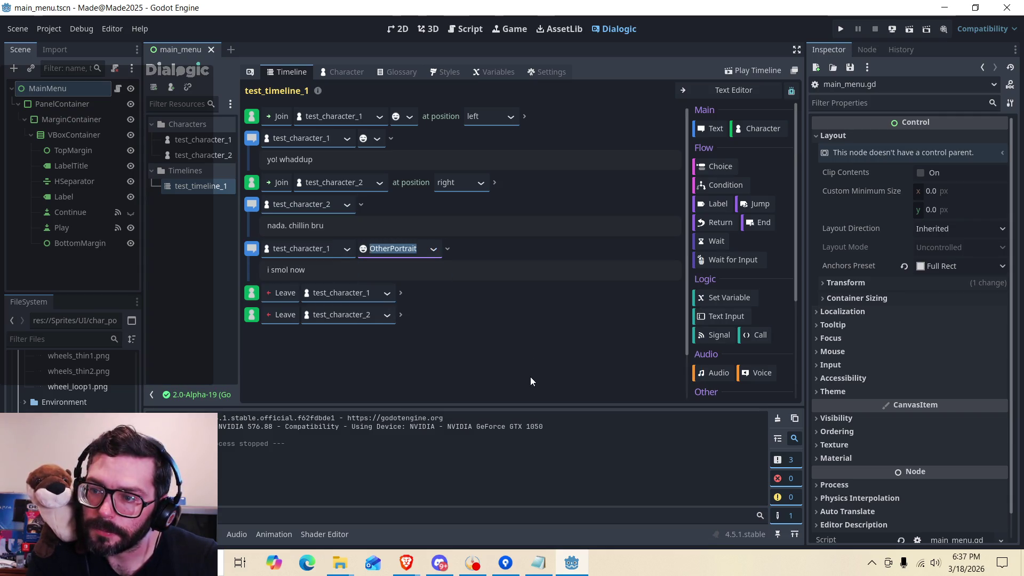
Run the project, advance through the dialogue to the end, and close the game.
left_click(840, 29)
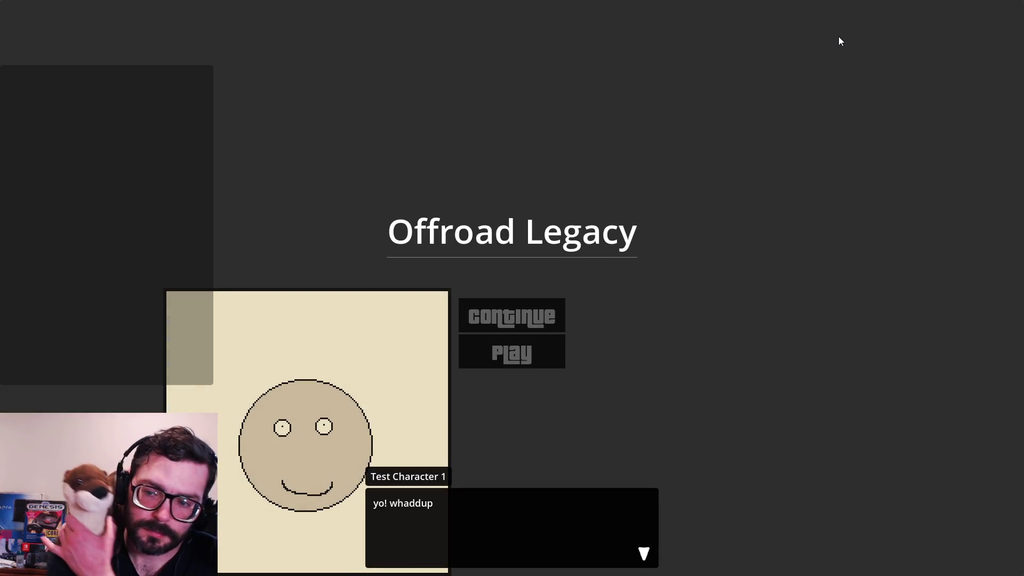
key("Return")
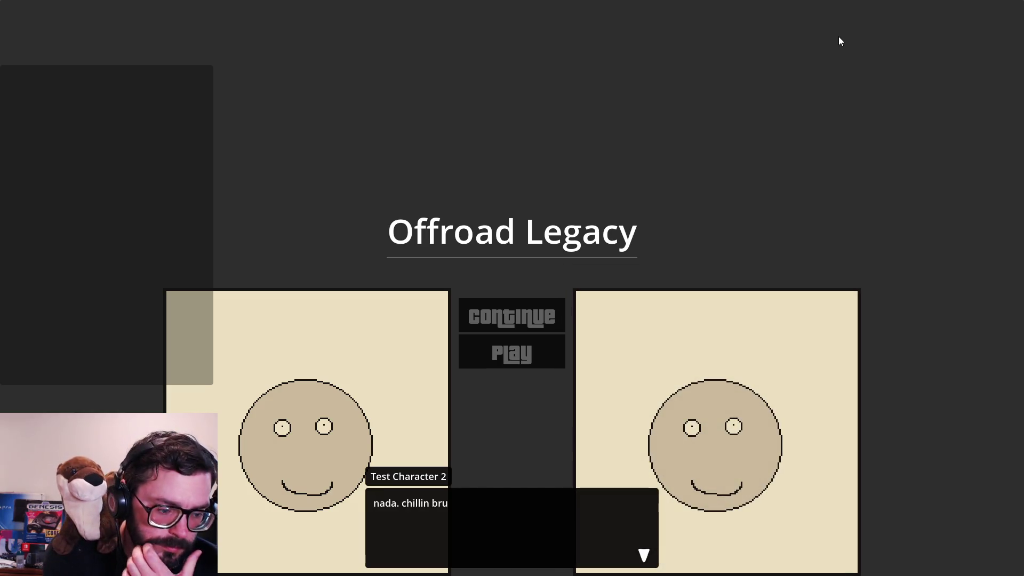
key("Return")
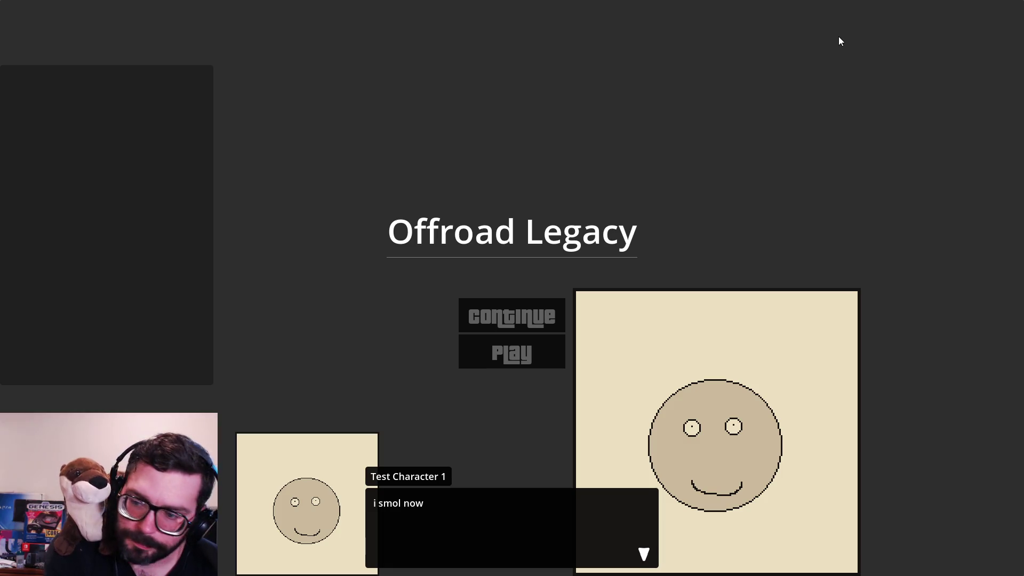
key("Return")
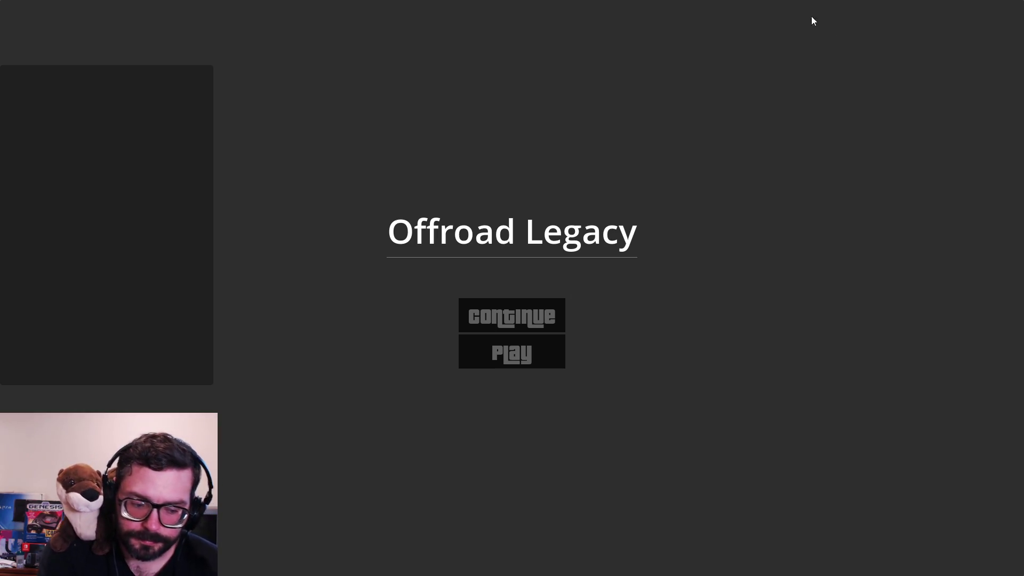
key("alt+F4")
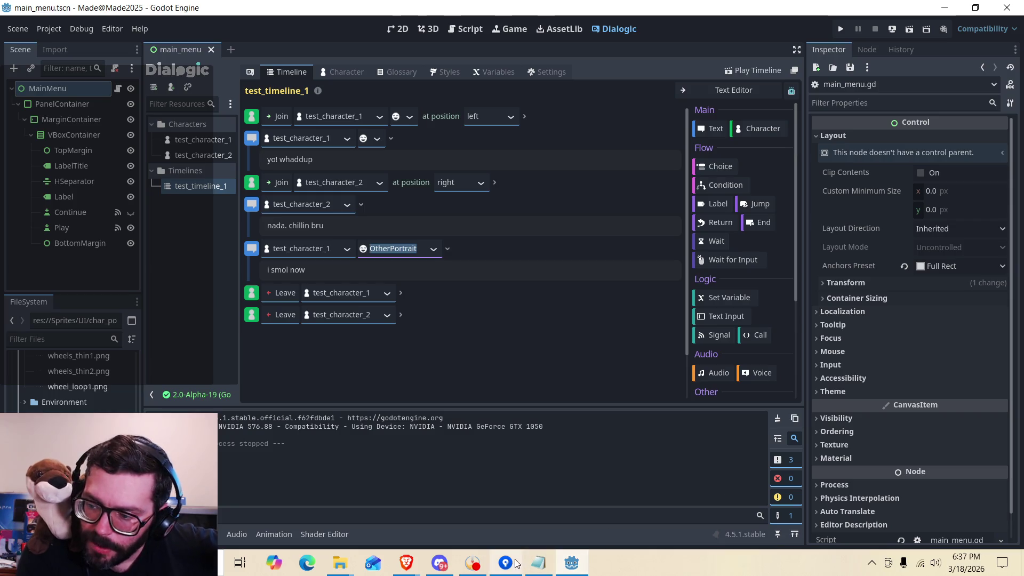
left_click(440, 566)
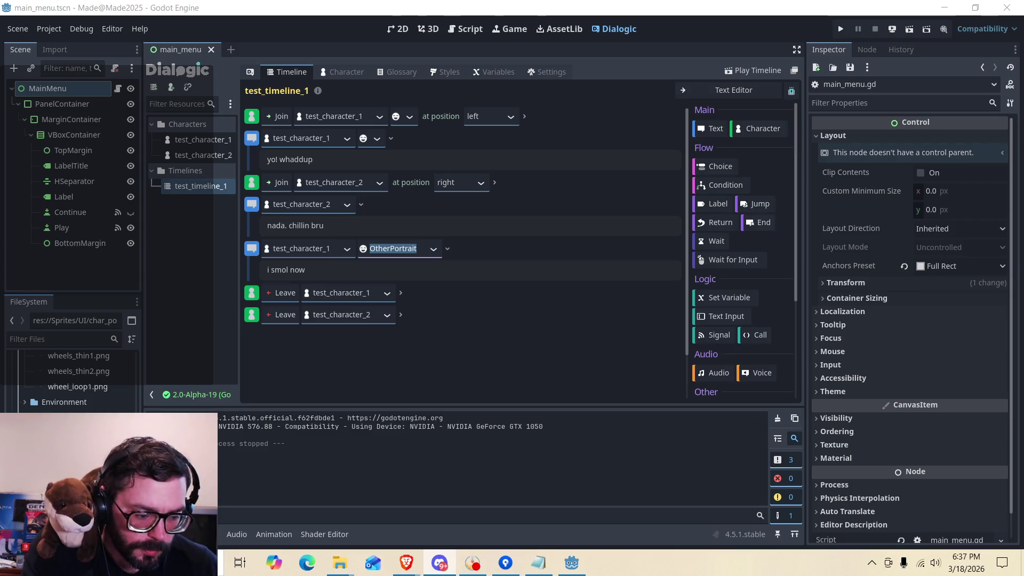
key("alt+Tab")
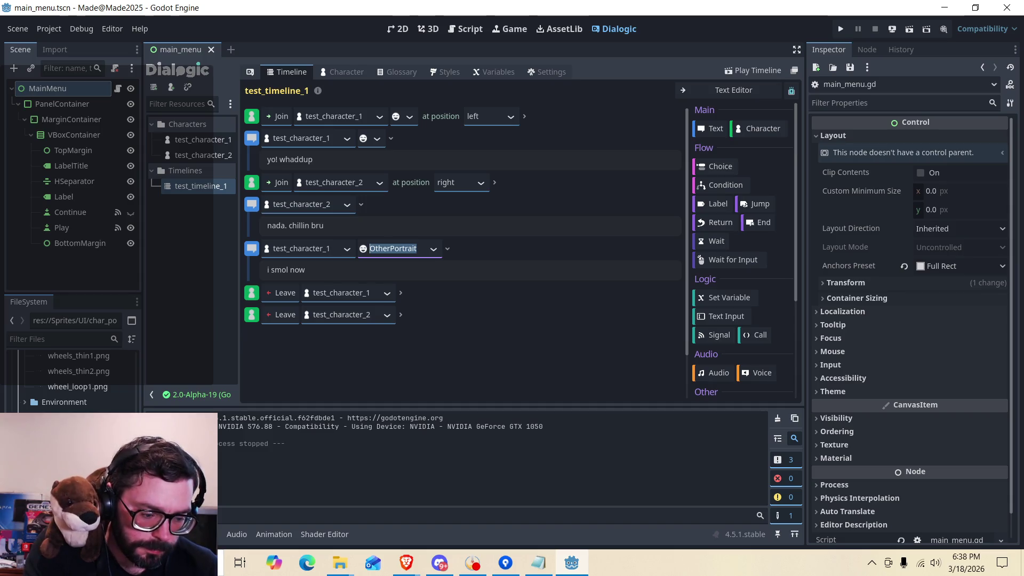
key("alt+Tab")
key("alt+Tab")
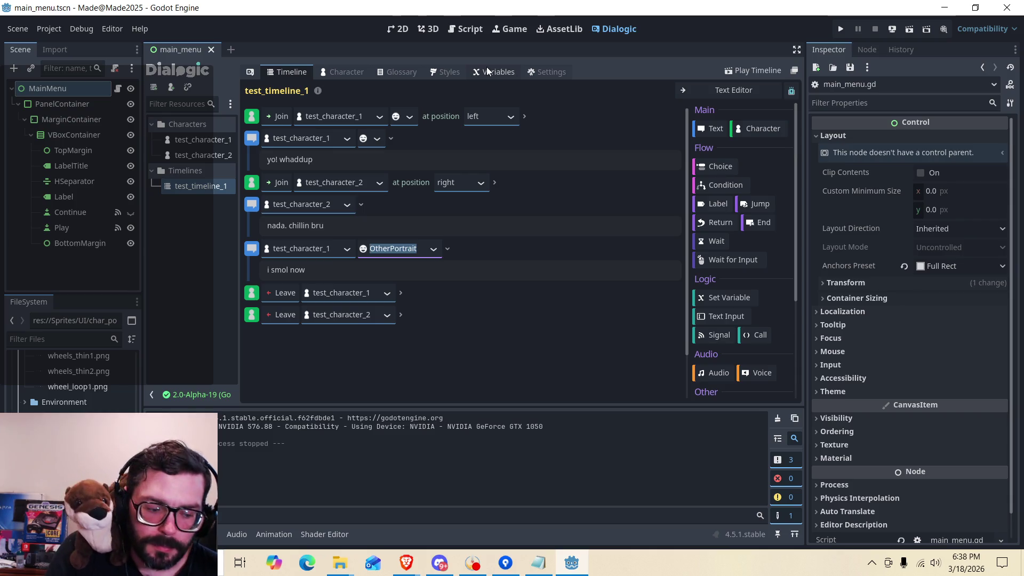
left_click(539, 565)
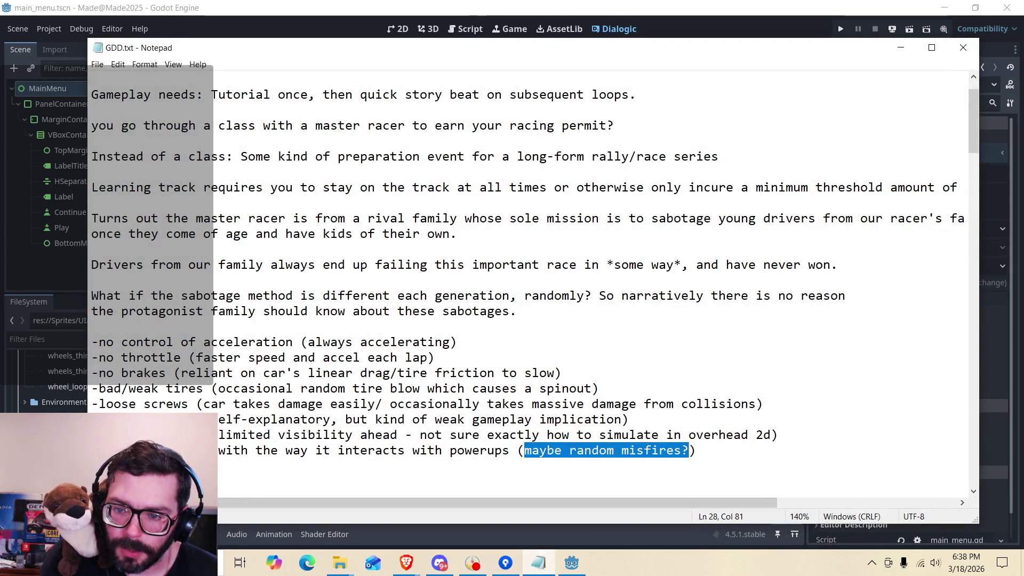
Review GDD.txt's sabotage list, highlighting the 'no control of acceleration' idea.
mouse_move(698, 450)
left_mouse_down()
mouse_move(91, 388)
mouse_move(91, 125)
mouse_move(122, 94)
left_mouse_up()
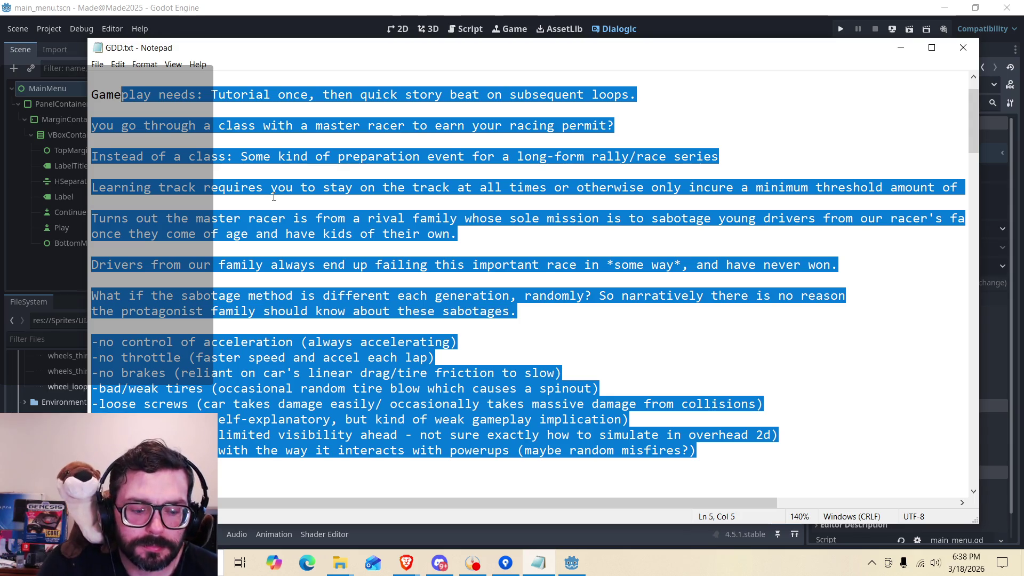
left_click(458, 342)
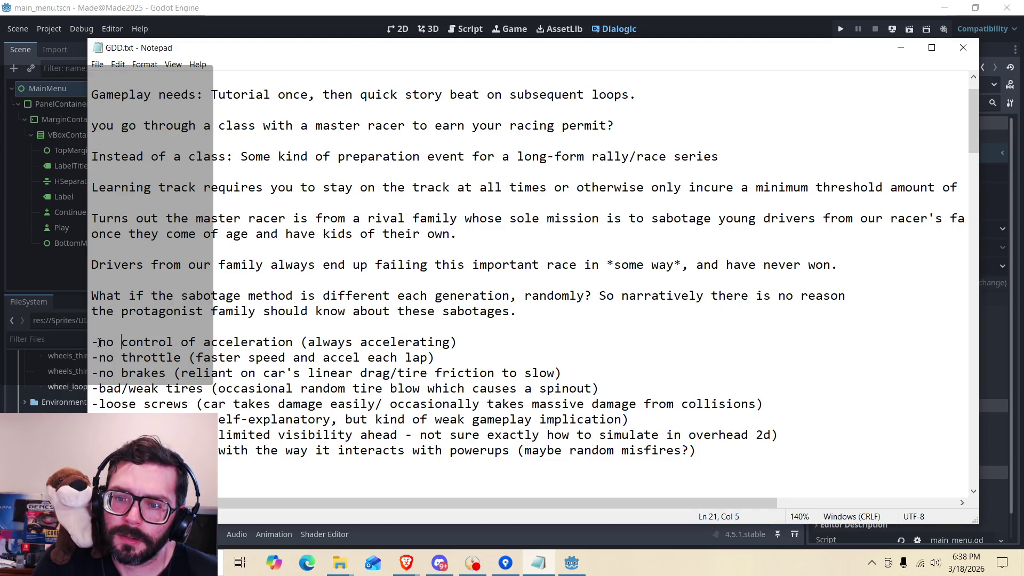
left_click_drag(99, 342, 292, 341)
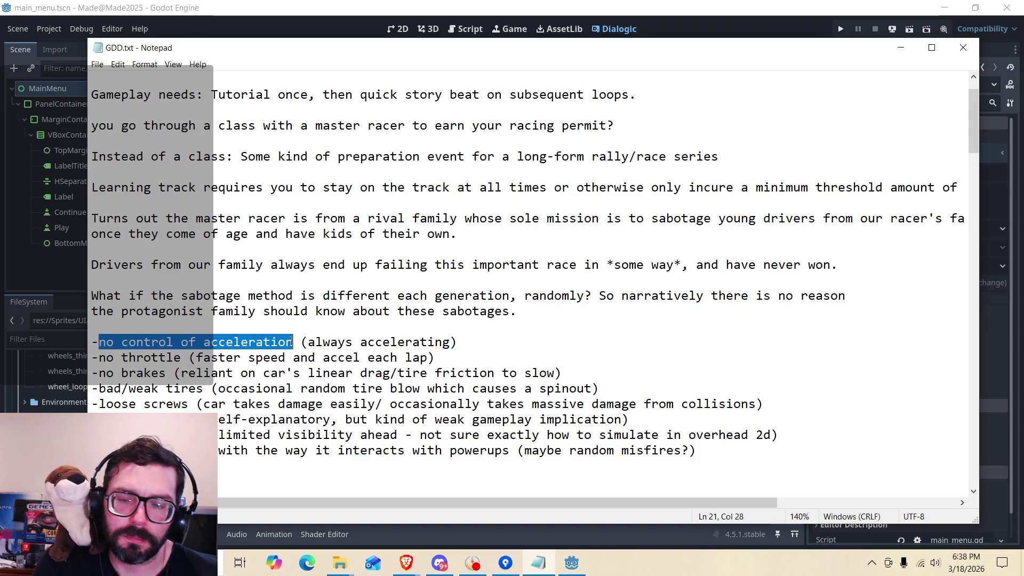
left_click(290, 343)
left_click_drag(294, 342, 97, 342)
left_click(100, 341)
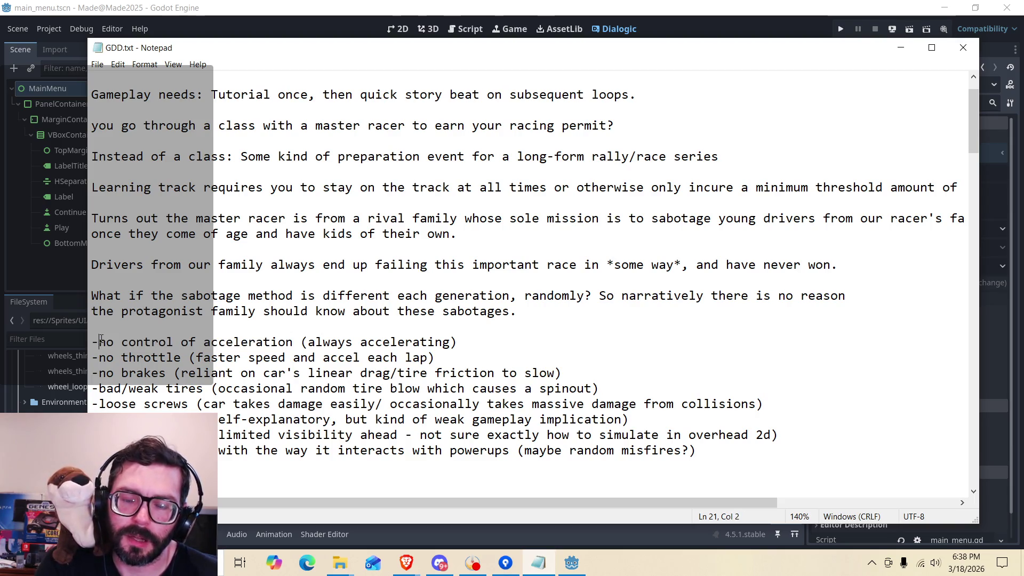
left_click(452, 354)
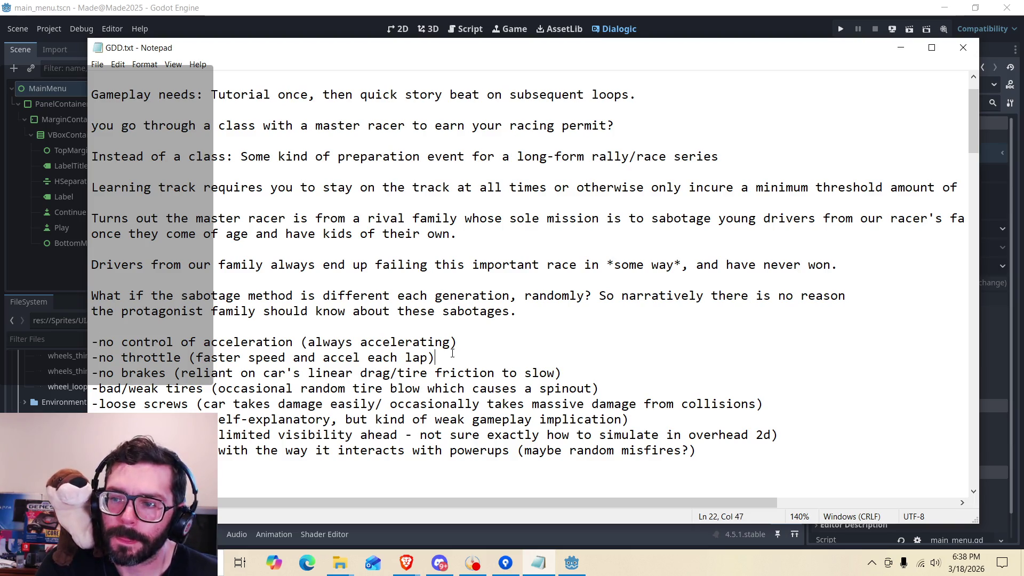
scroll(452, 353, "down", 3)
scroll(451, 354, "up", 2)
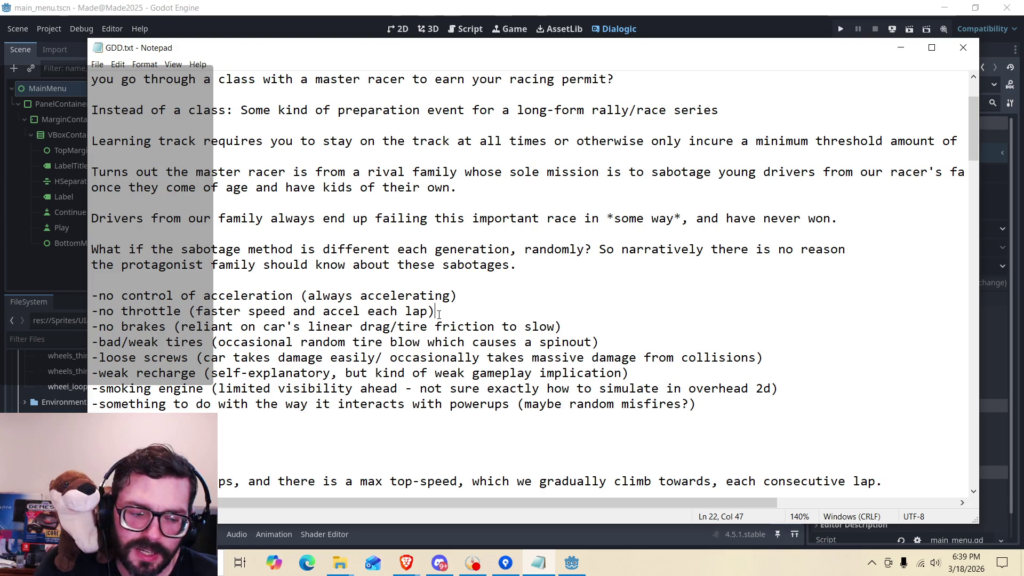
scroll(374, 411, "up", 2)
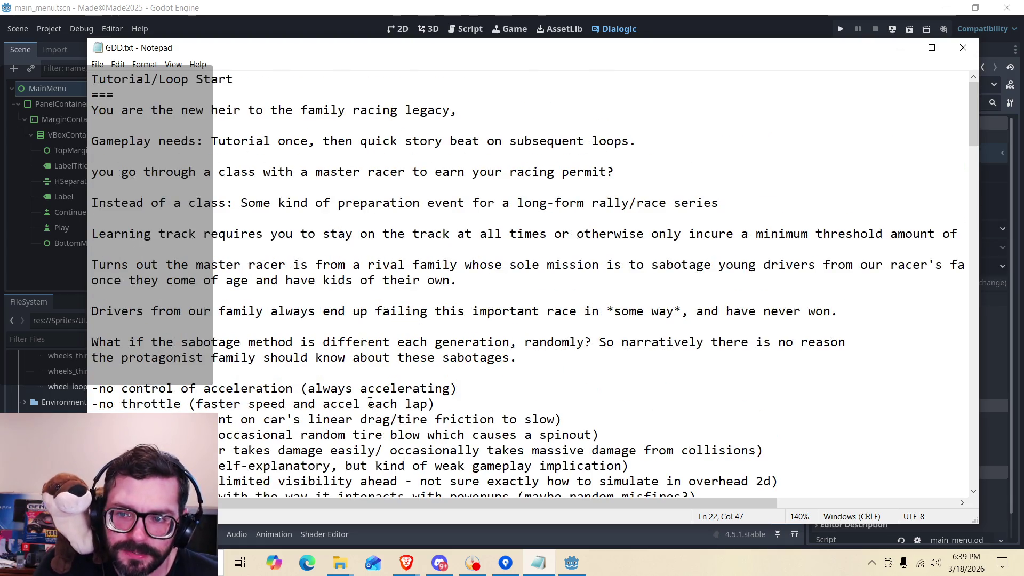
left_click_drag(163, 264, 365, 353)
left_click(366, 353)
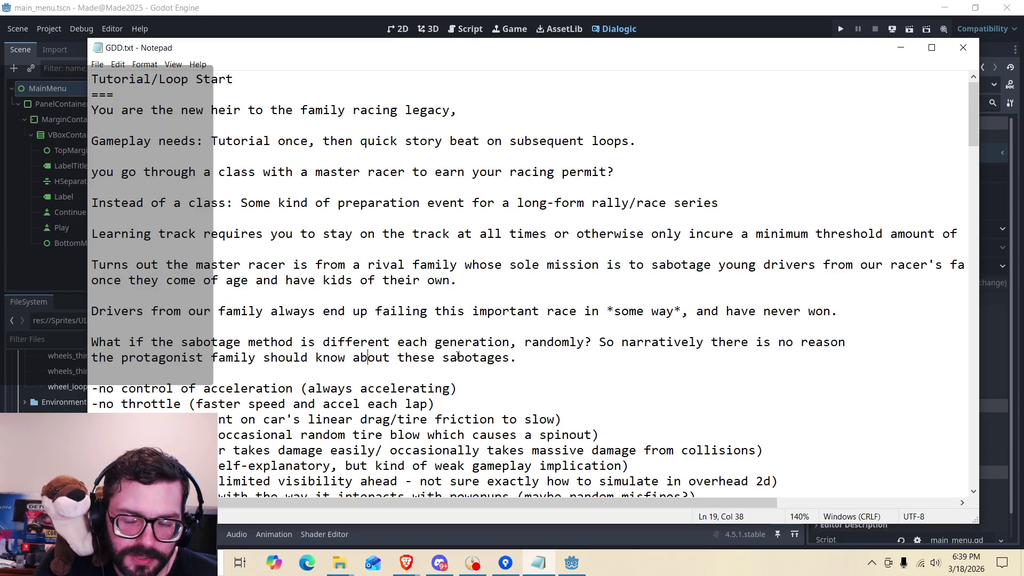
scroll(416, 347, "down", 2)
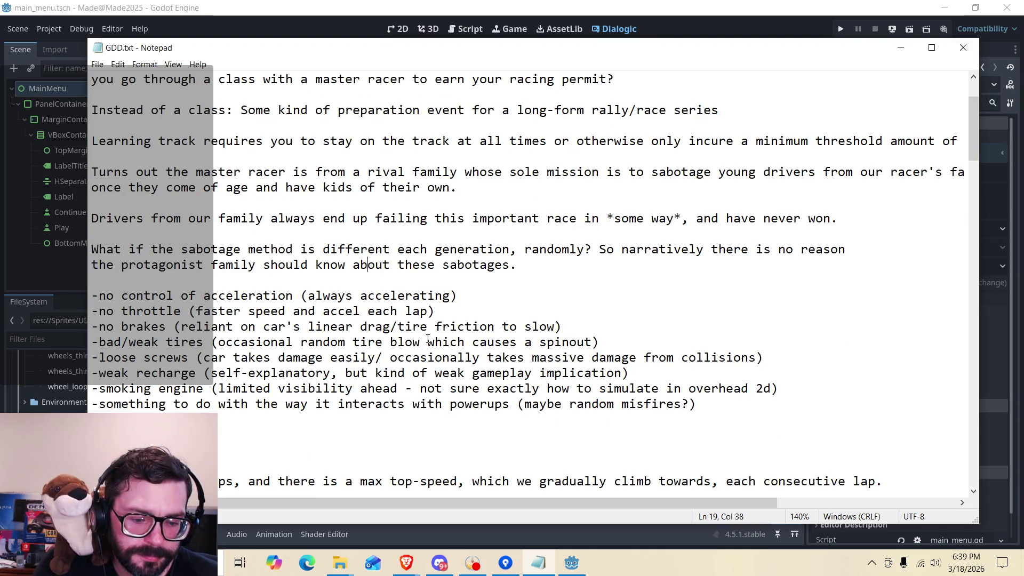
scroll(421, 321, "up", 2)
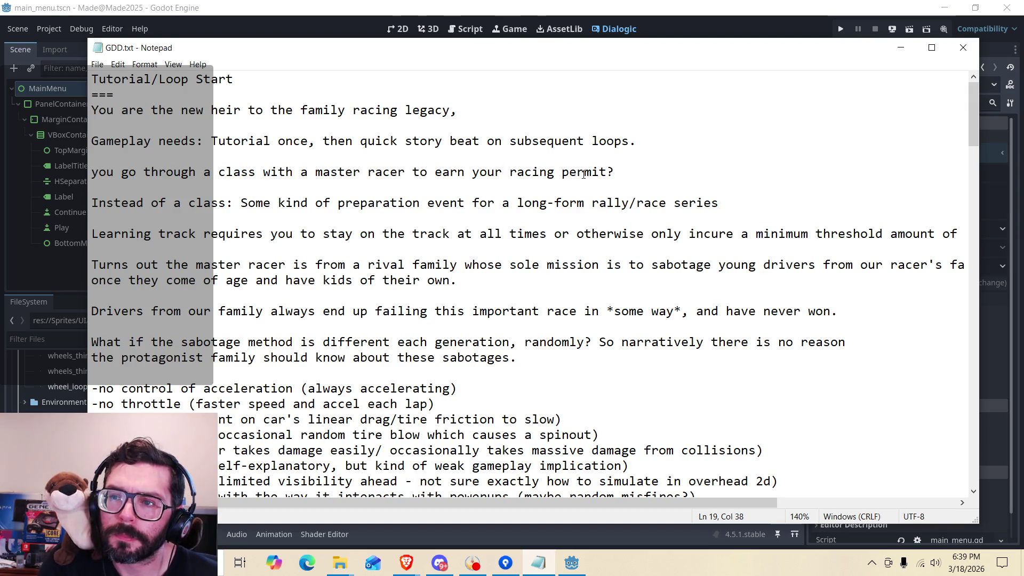
scroll(500, 314, "down", 2)
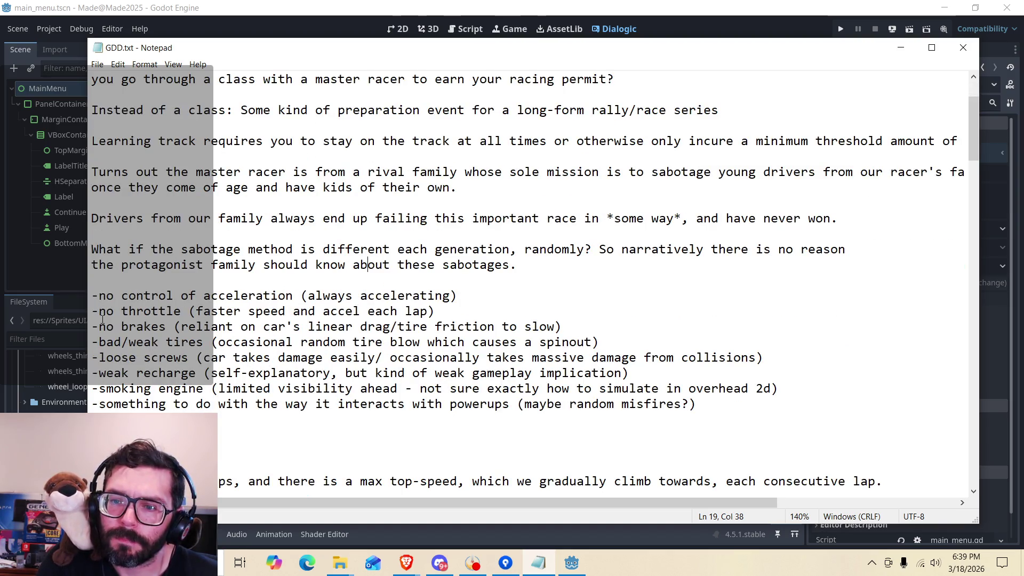
left_click_drag(95, 295, 244, 404)
left_click(244, 404)
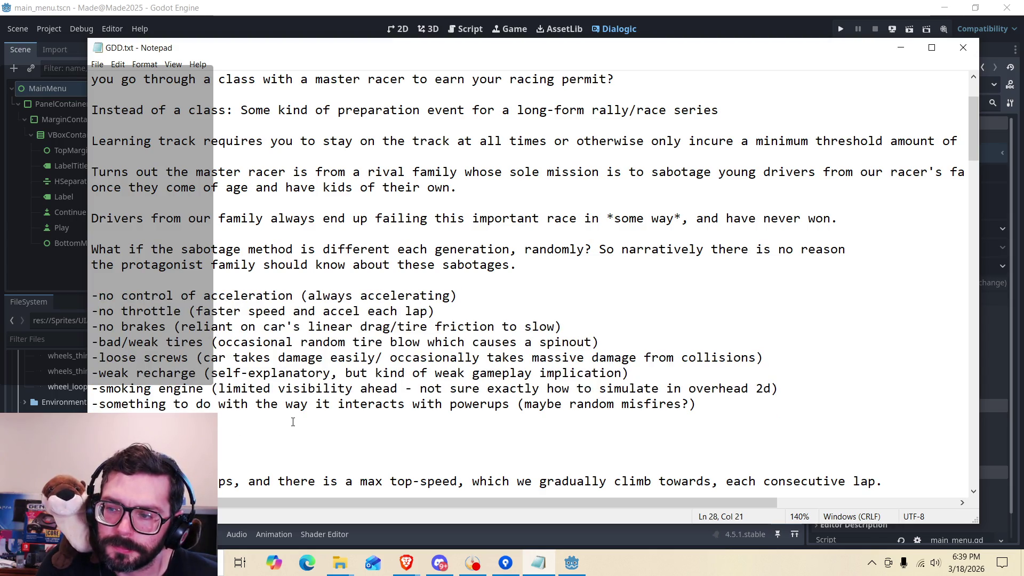
key("End")
key("Down")
mouse_move(514, 406)
left_mouse_down()
mouse_move(137, 296)
mouse_move(93, 295)
mouse_move(510, 404)
left_mouse_up()
left_click(508, 404)
left_click(435, 418)
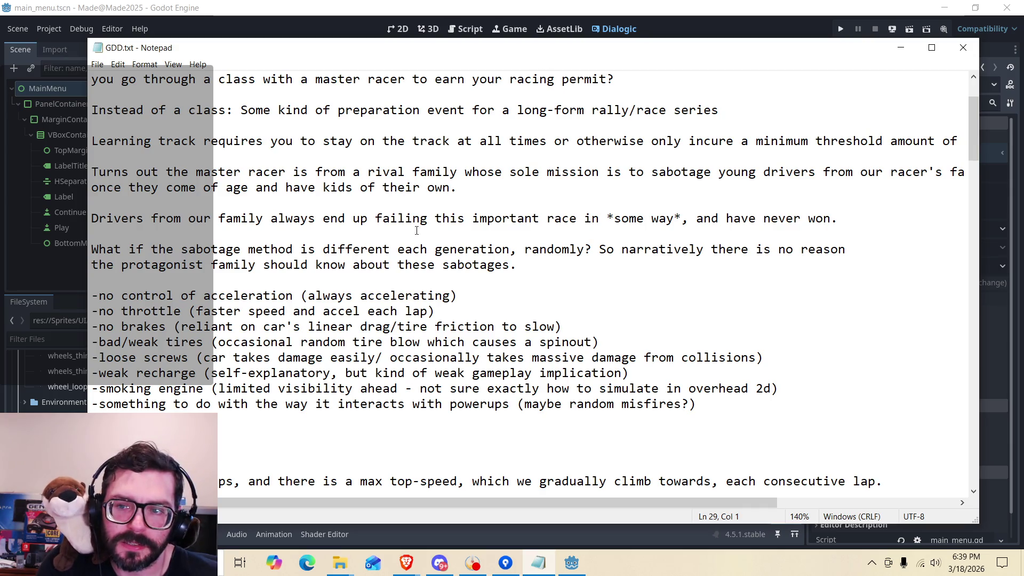
left_click(471, 310)
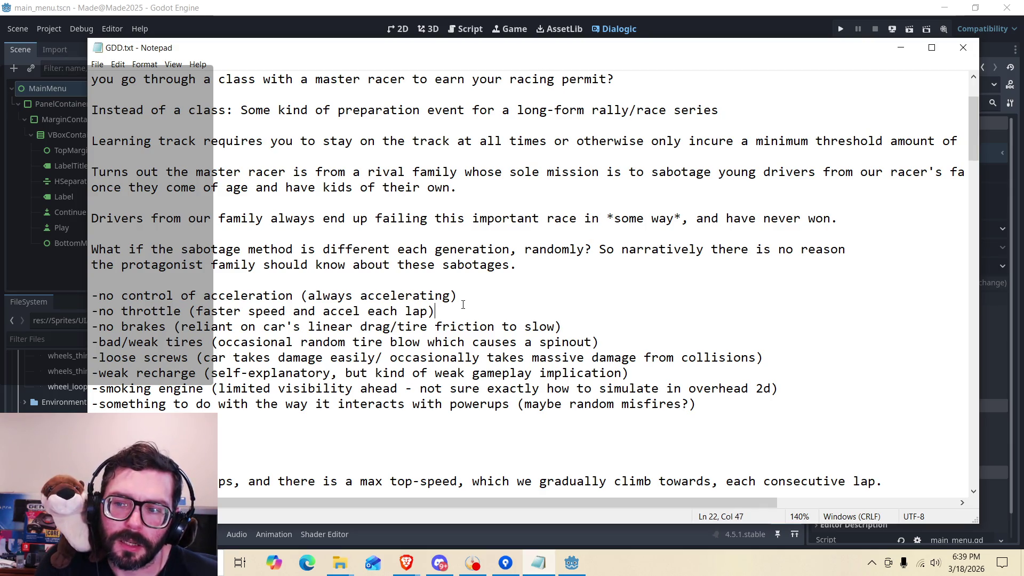
left_click(463, 295)
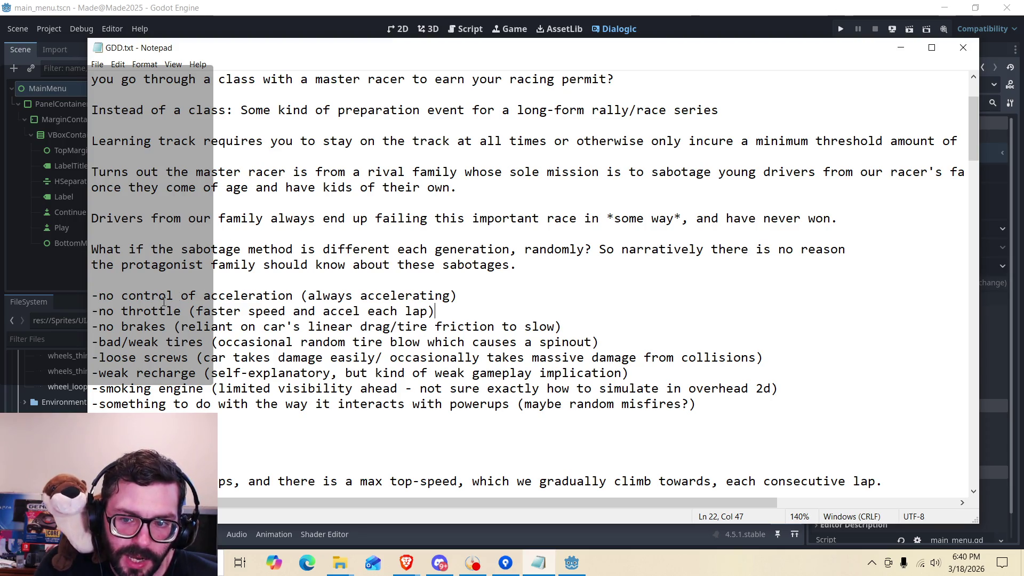
left_click_drag(99, 297, 292, 296)
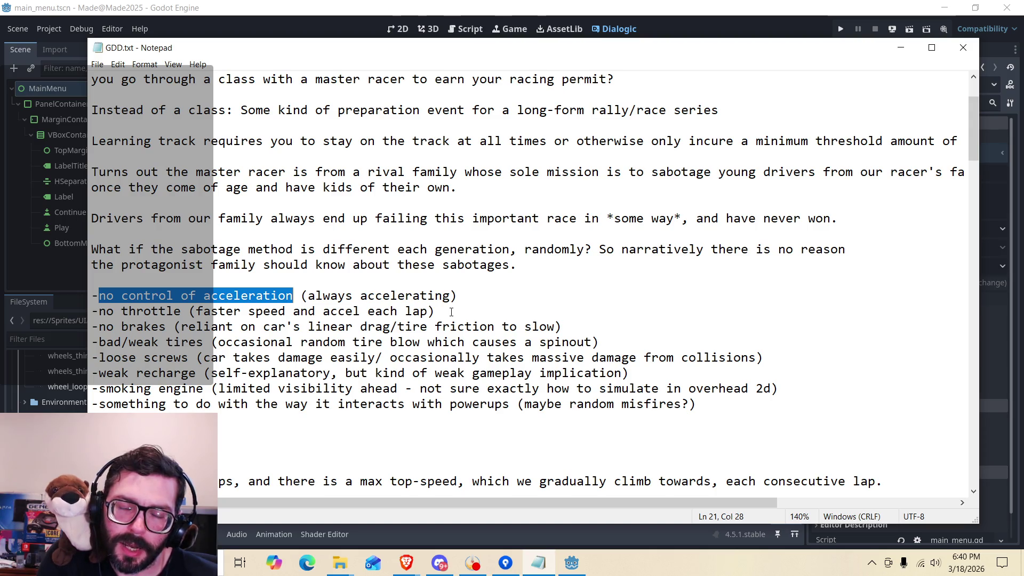
left_click(462, 310)
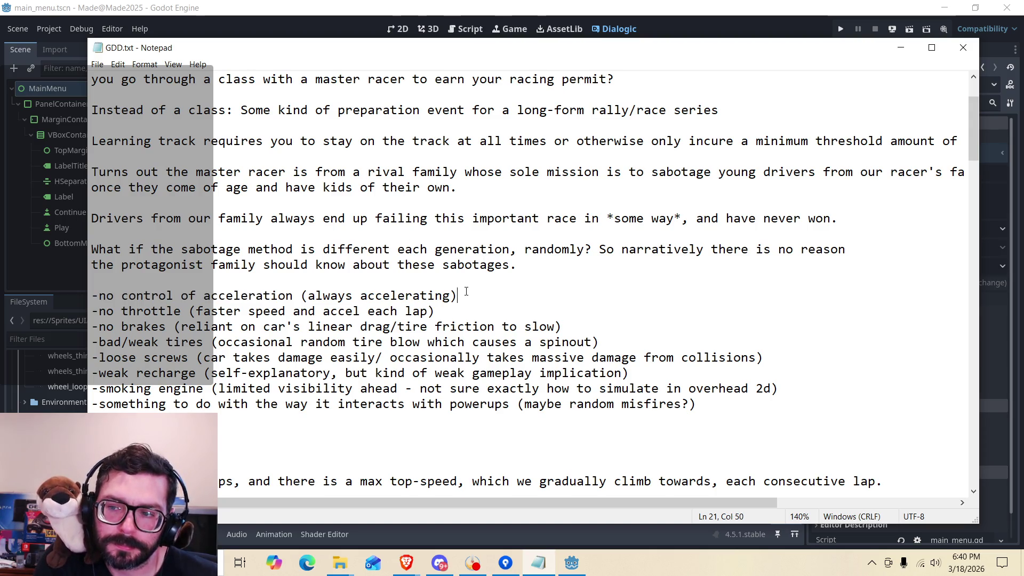
mouse_move(100, 297)
left_mouse_down()
mouse_move(592, 406)
mouse_move(651, 406)
left_mouse_up()
left_click(652, 405)
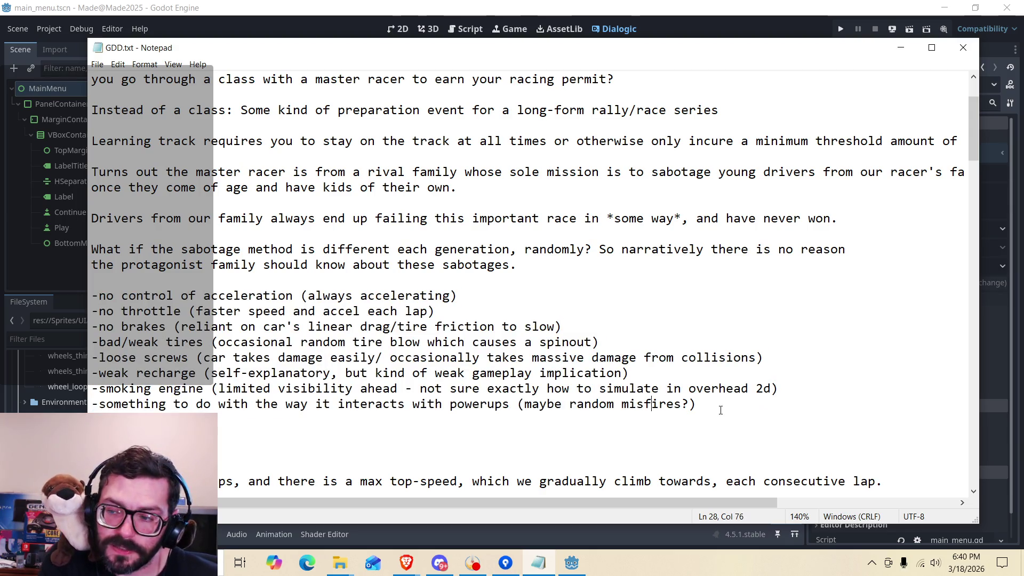
left_click_drag(717, 403, 93, 296)
left_click(211, 296)
scroll(224, 307, "up", 1)
scroll(238, 316, "down", 1)
scroll(238, 315, "up", 2)
scroll(238, 316, "down", 1)
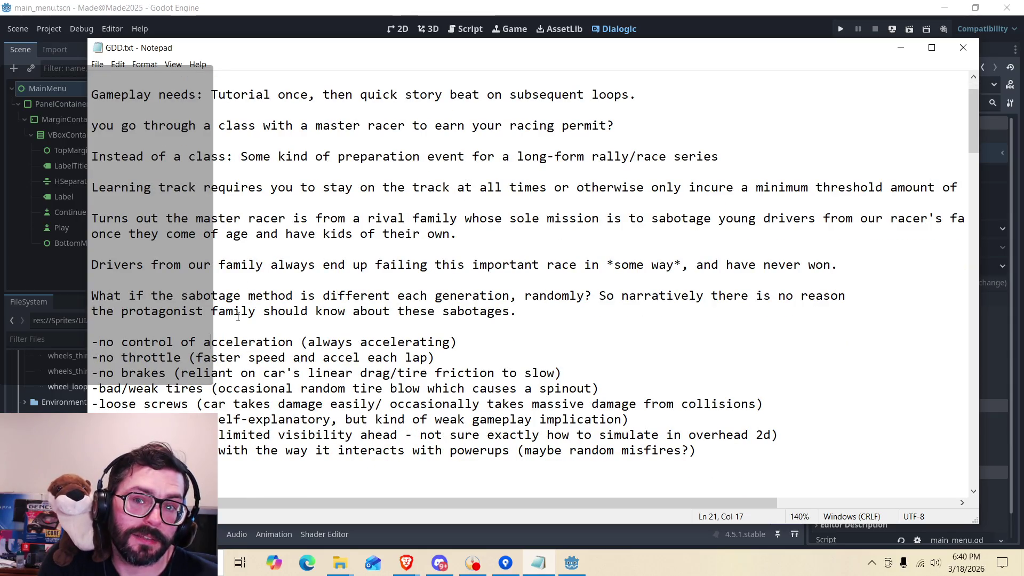
scroll(237, 316, "up", 1)
scroll(238, 315, "down", 1)
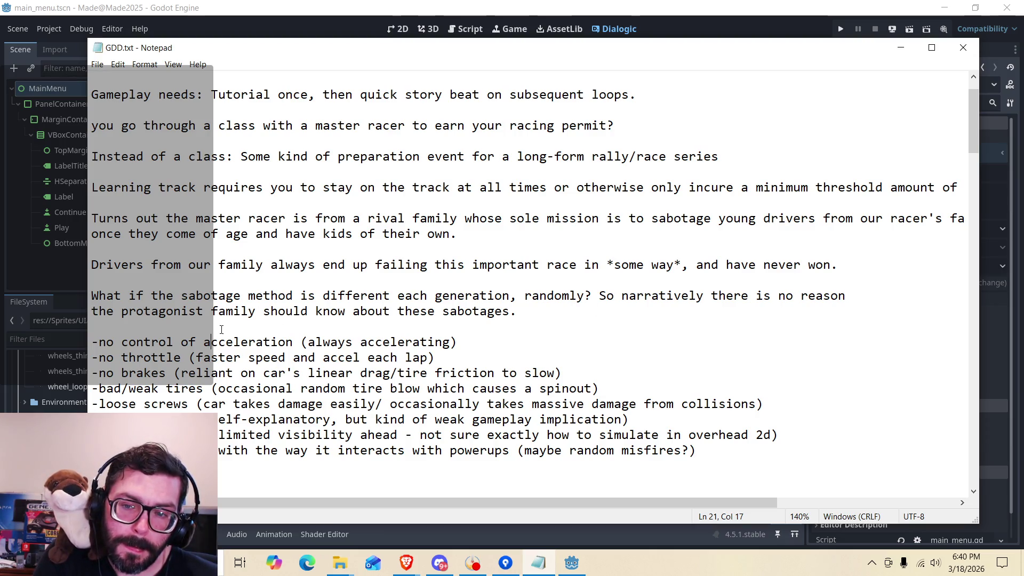
scroll(218, 331, "down", 2)
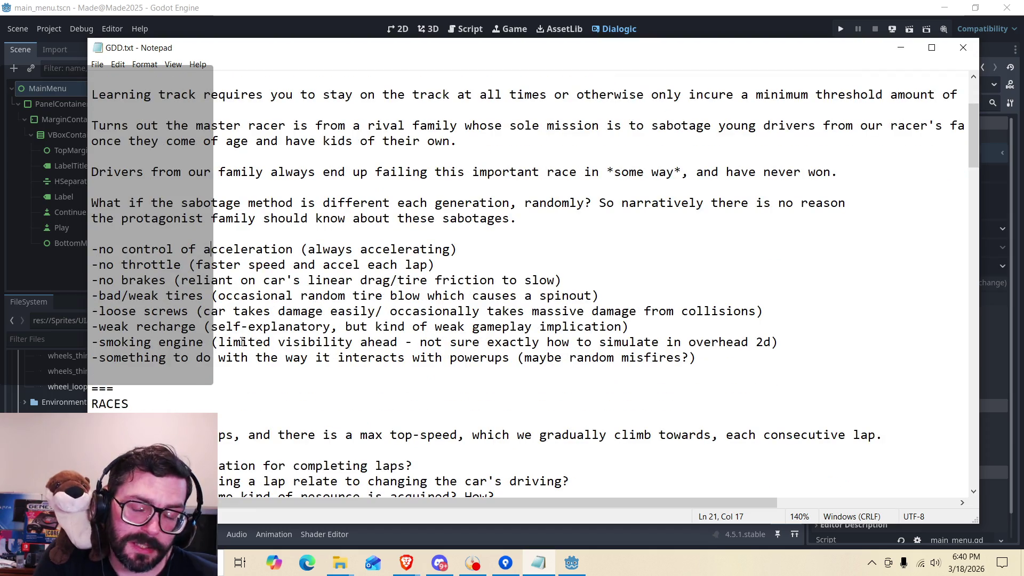
left_click(322, 357)
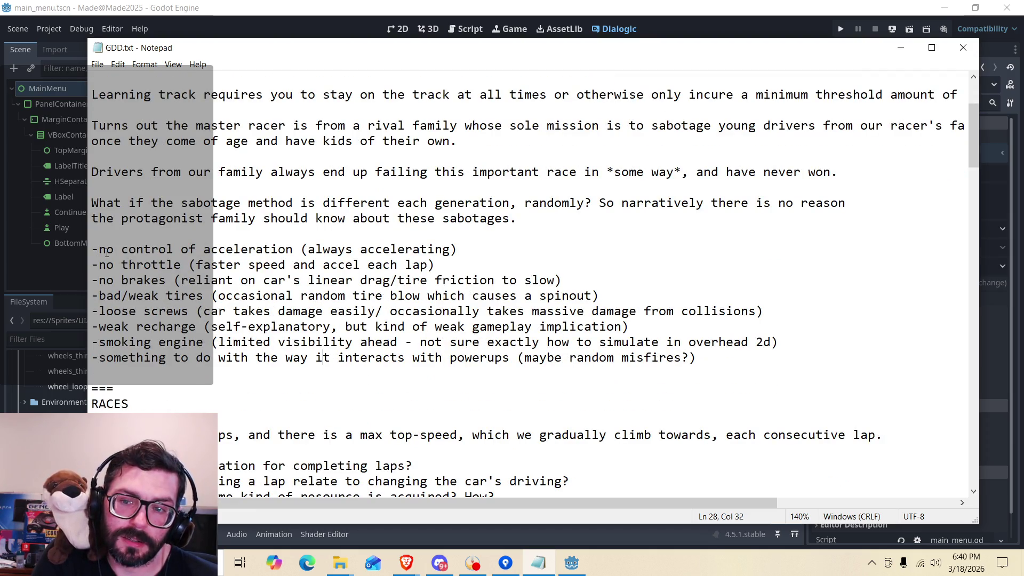
mouse_move(99, 250)
left_mouse_down()
mouse_move(231, 345)
mouse_move(285, 358)
mouse_move(128, 250)
mouse_move(94, 250)
mouse_move(387, 357)
mouse_move(414, 357)
left_mouse_up()
left_click(285, 357)
left_click(332, 358)
left_click_drag(517, 358, 98, 249)
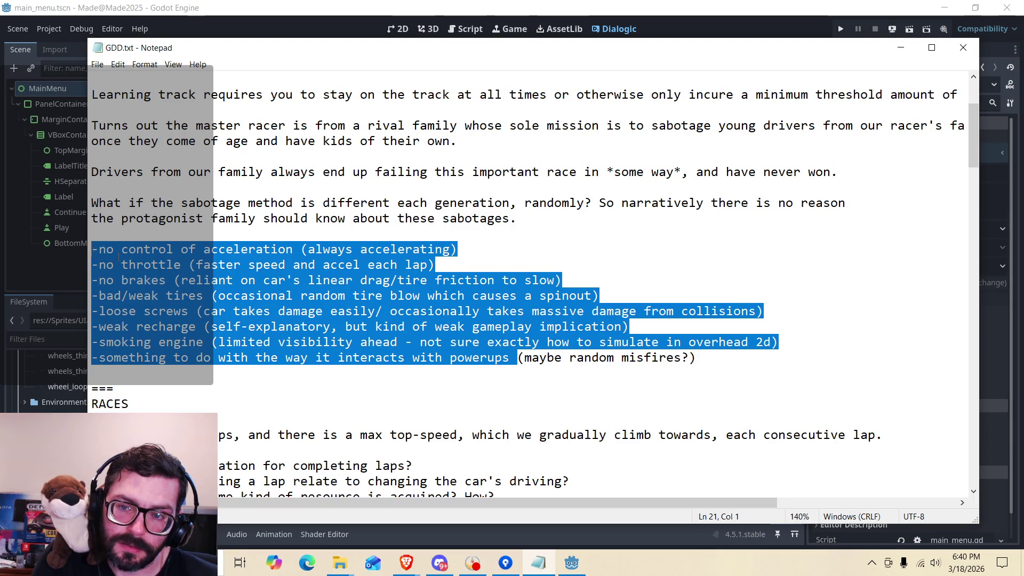
left_click(180, 250)
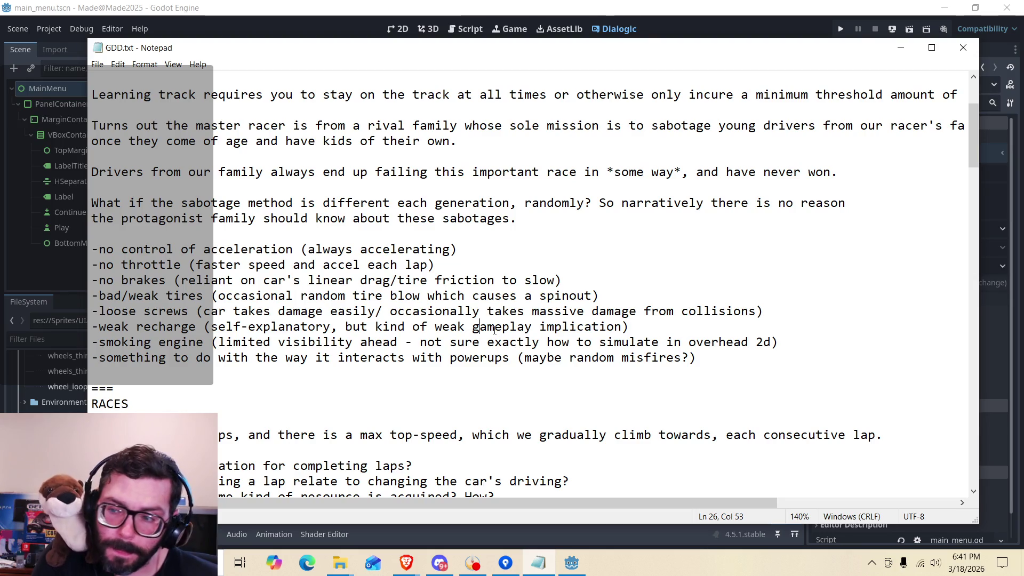
left_click(591, 358)
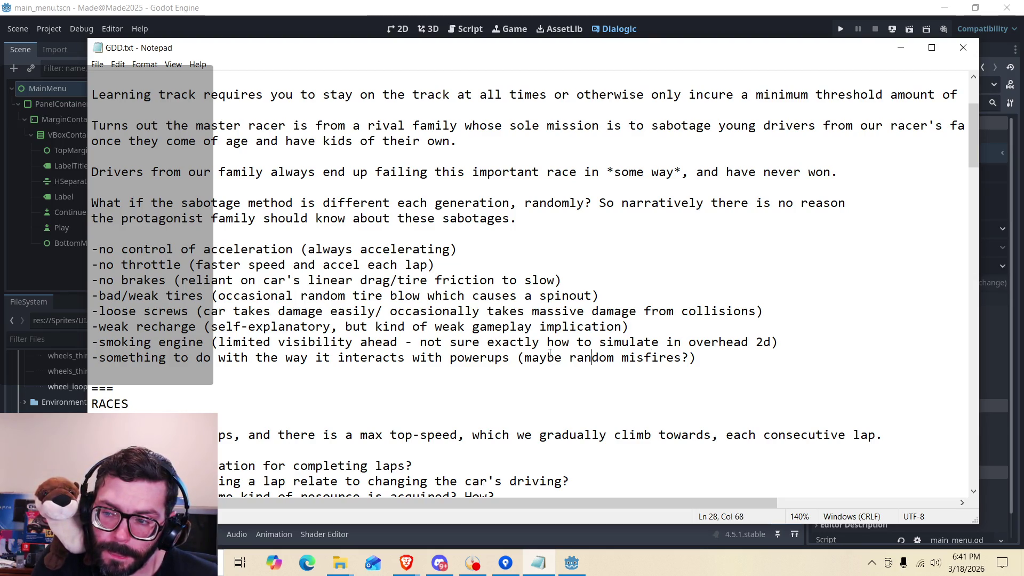
left_click(585, 342)
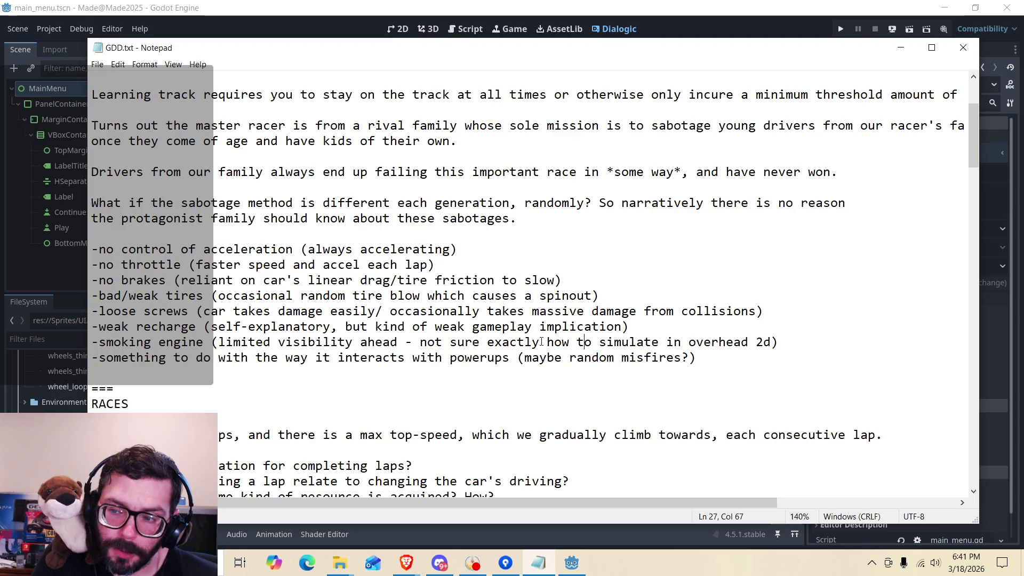
left_click(373, 342)
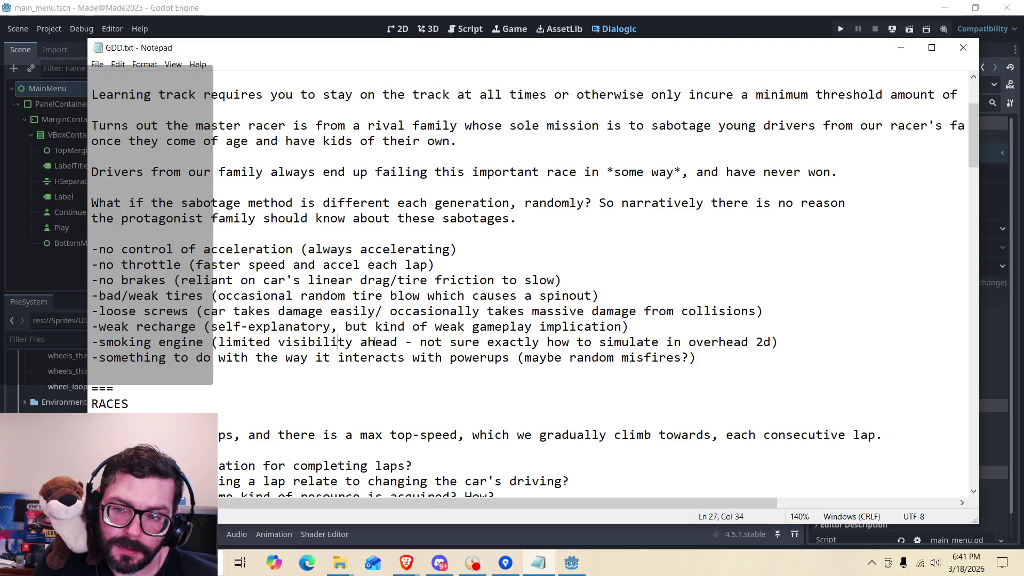
left_click(346, 343)
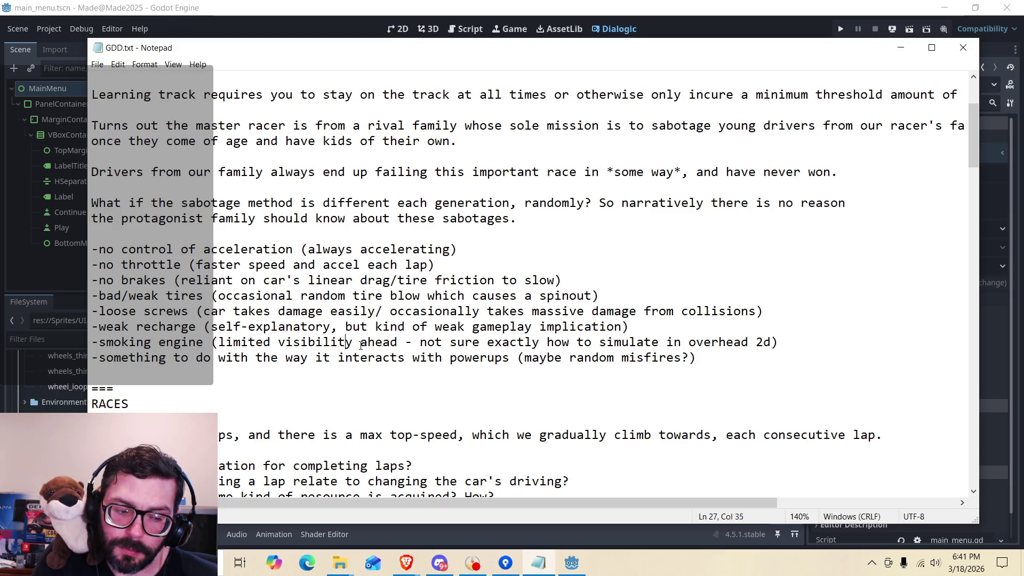
left_click(511, 357)
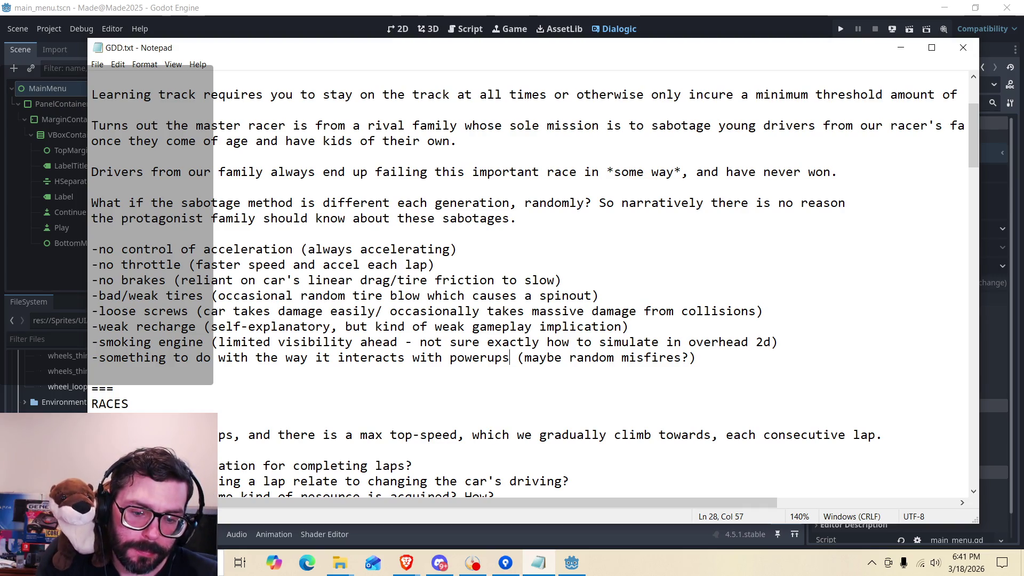
key("alt+Tab")
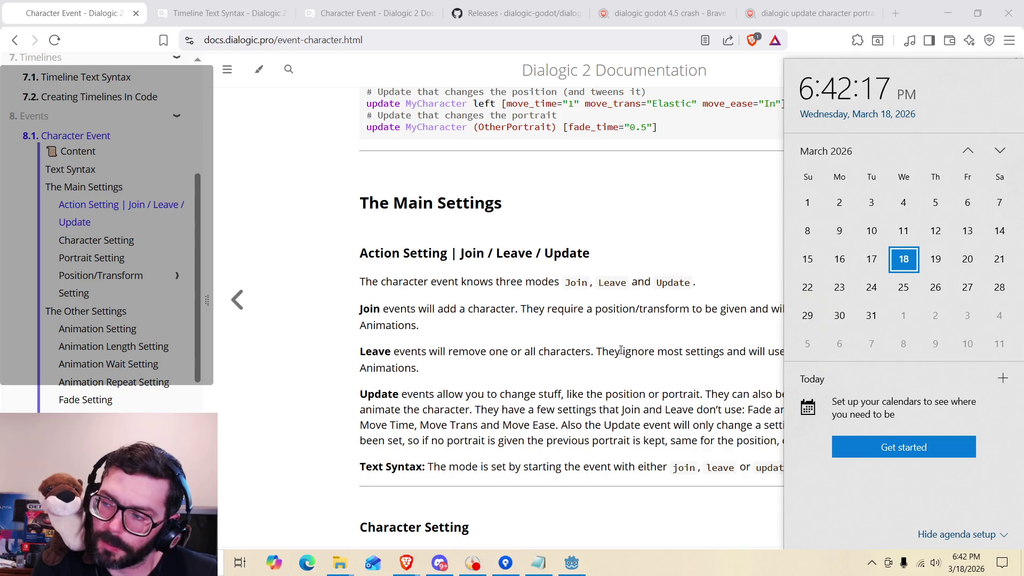
Dismiss the clock flyout and read the Update events paragraph on the Character Event page.
left_click(653, 429)
left_click_drag(800, 440, 400, 395)
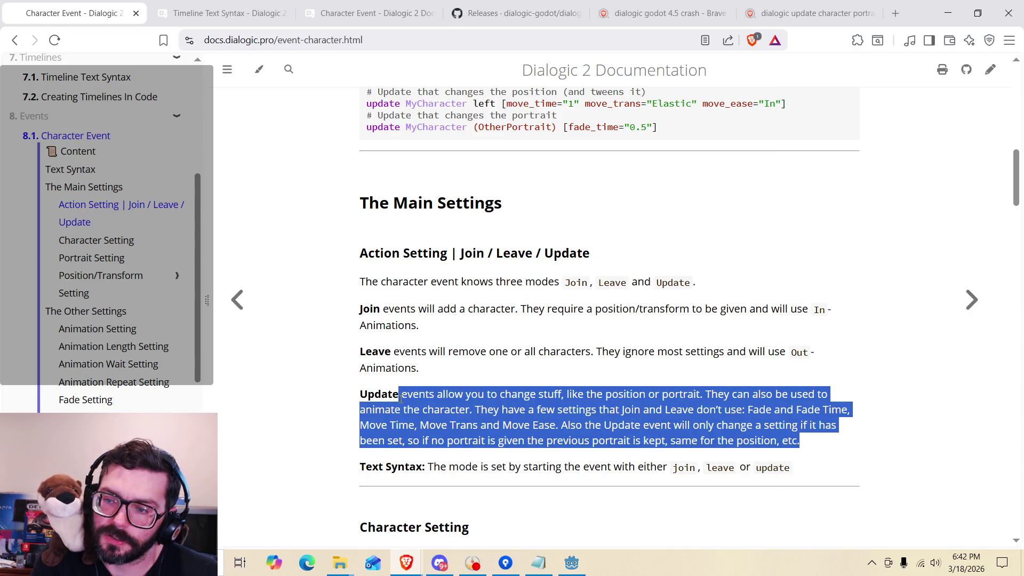
left_click(402, 399)
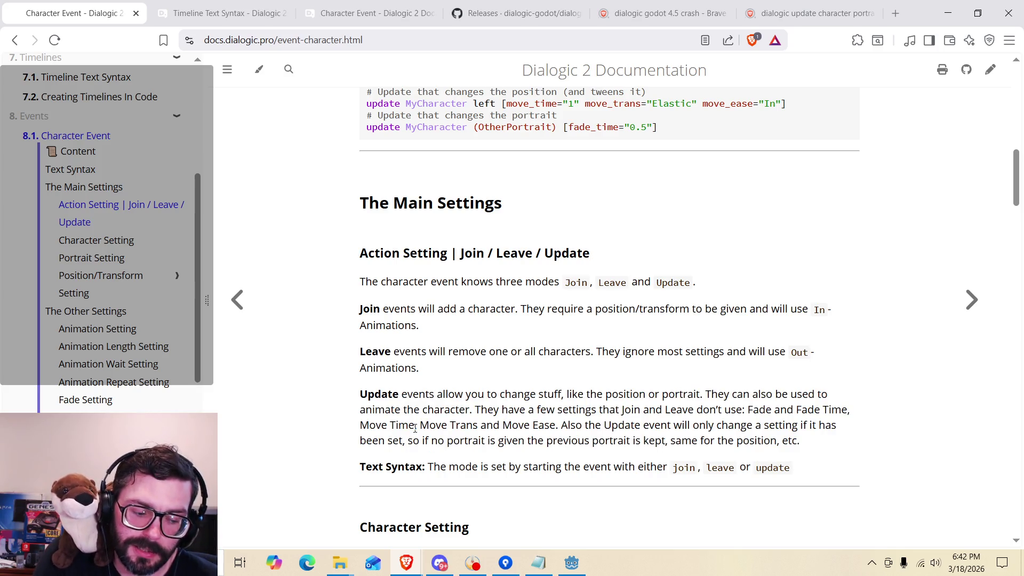
mouse_move(402, 394)
left_mouse_down()
mouse_move(754, 425)
mouse_move(674, 441)
mouse_move(404, 395)
left_mouse_up()
left_click(755, 425)
left_click(402, 399)
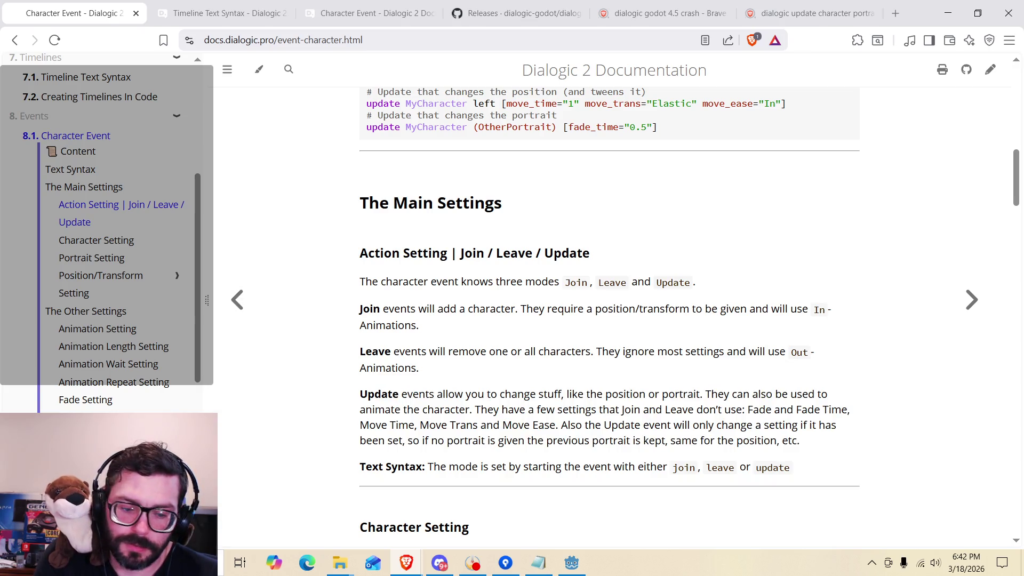
key("alt+Tab")
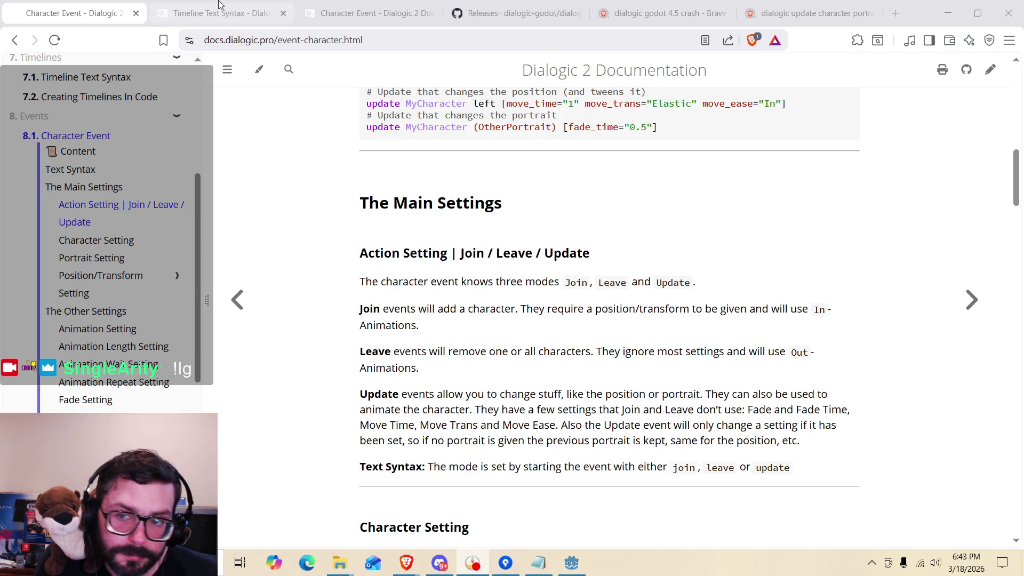
Enter twitch in the address bar to load twitch.tv.
left_click(237, 47)
type("twitch.tv")
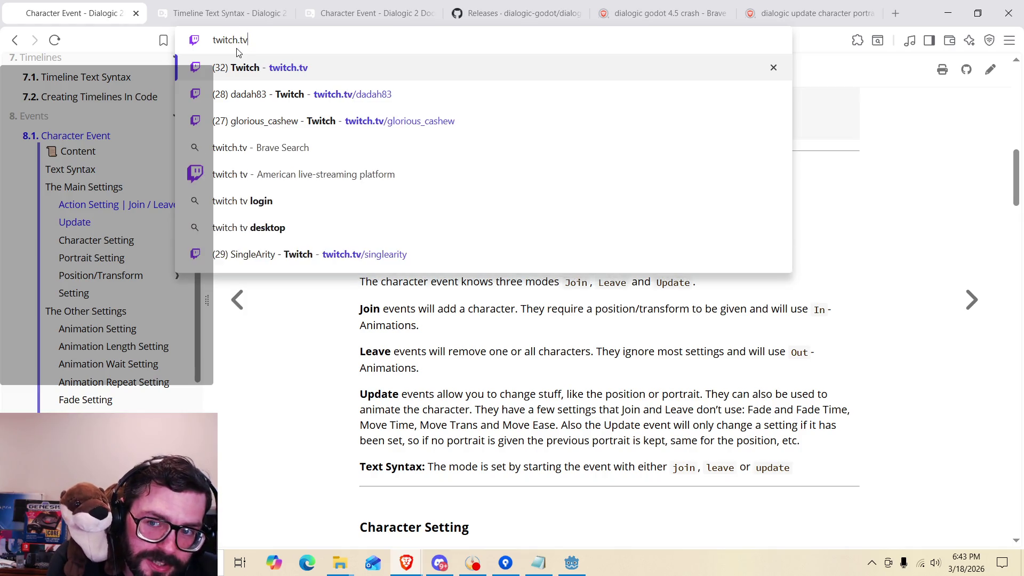
key("Return")
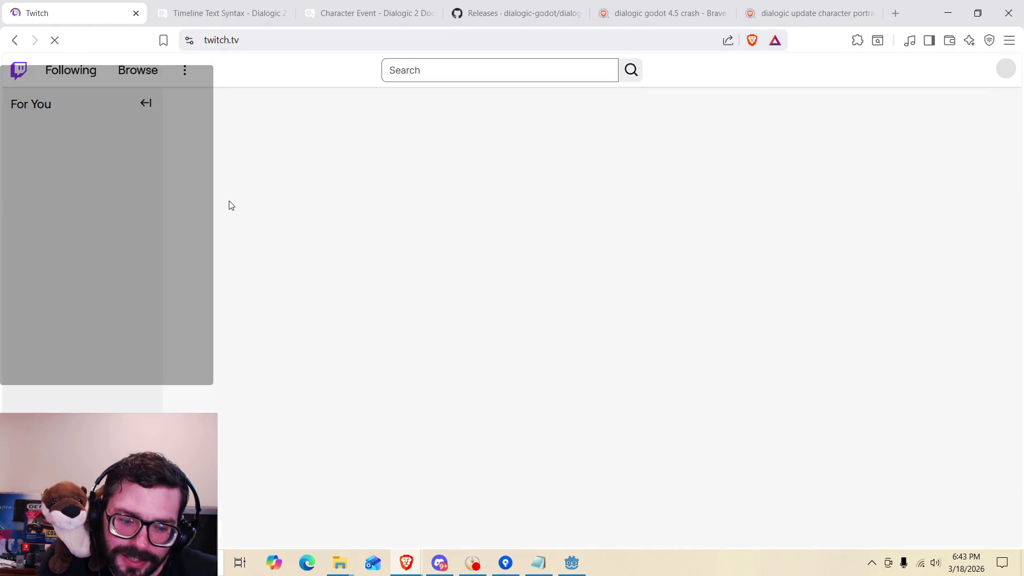